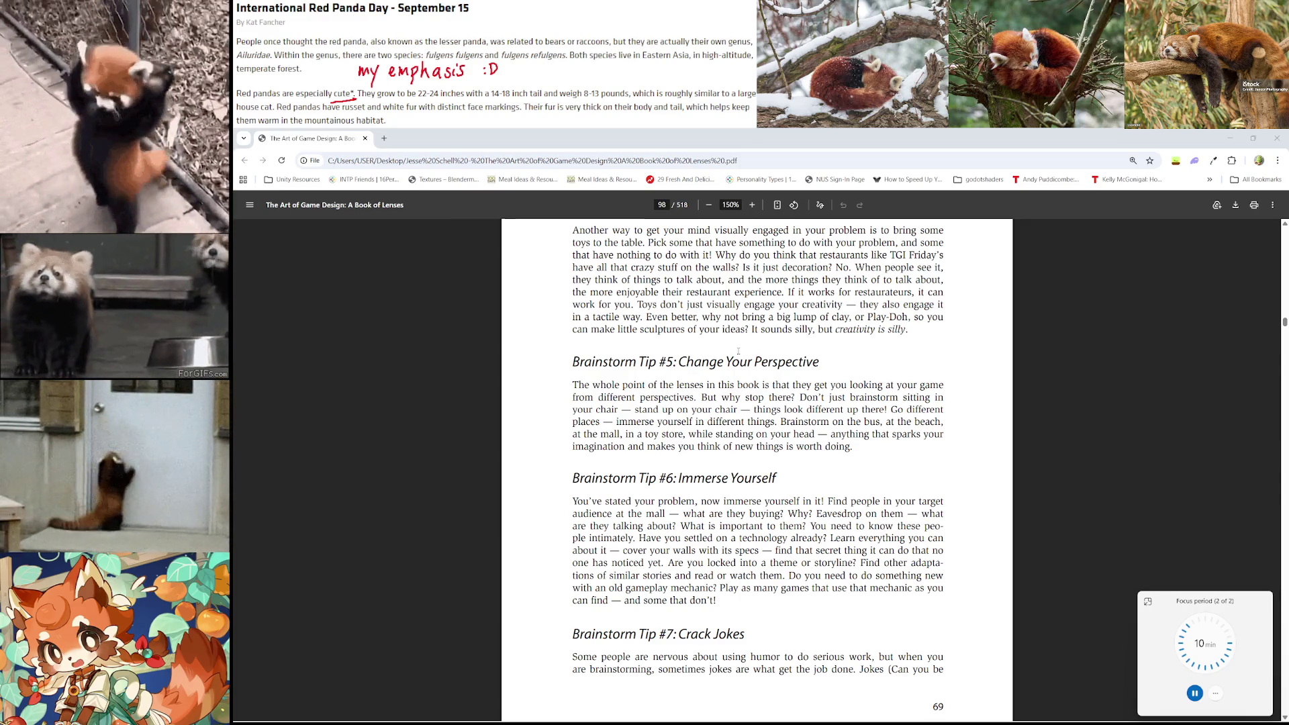
Scroll the PDF from page 98 onto page 99 to Brainstorm Tip #8, then bring up Spotify
scroll(937, 358, "down", 7)
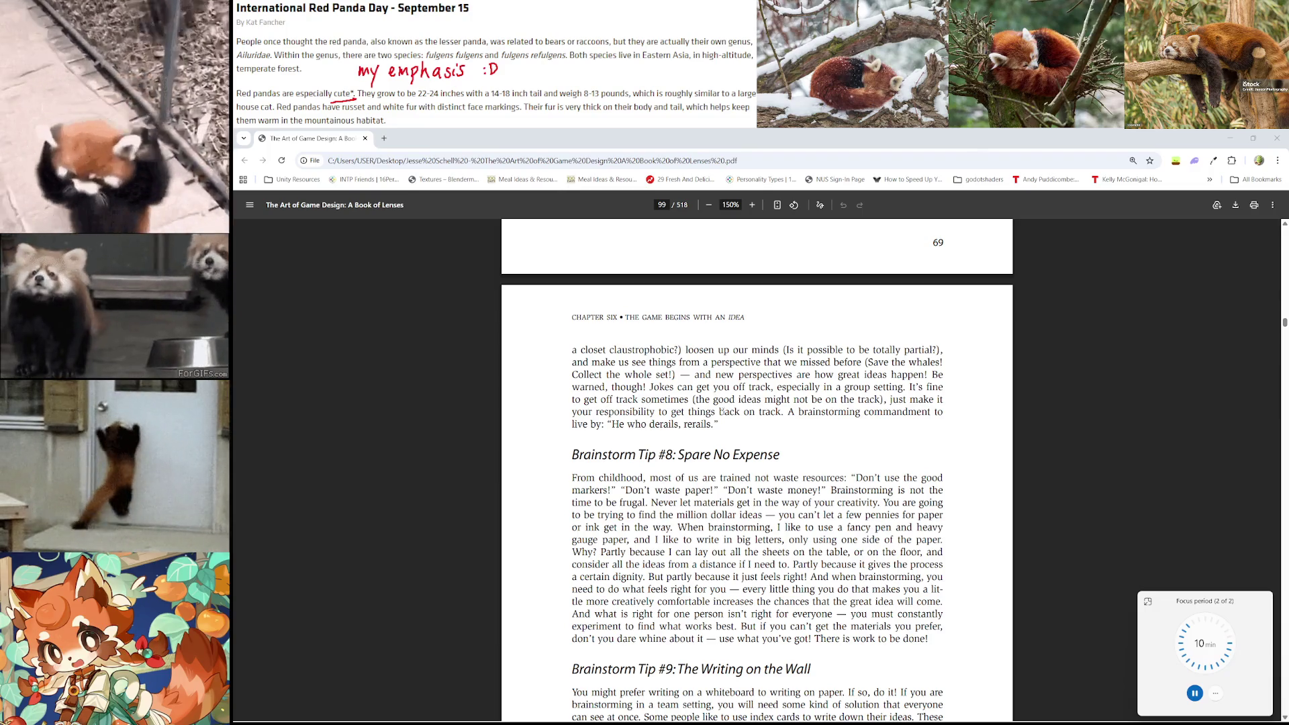
scroll(722, 410, "down", 5)
left_click(920, 710)
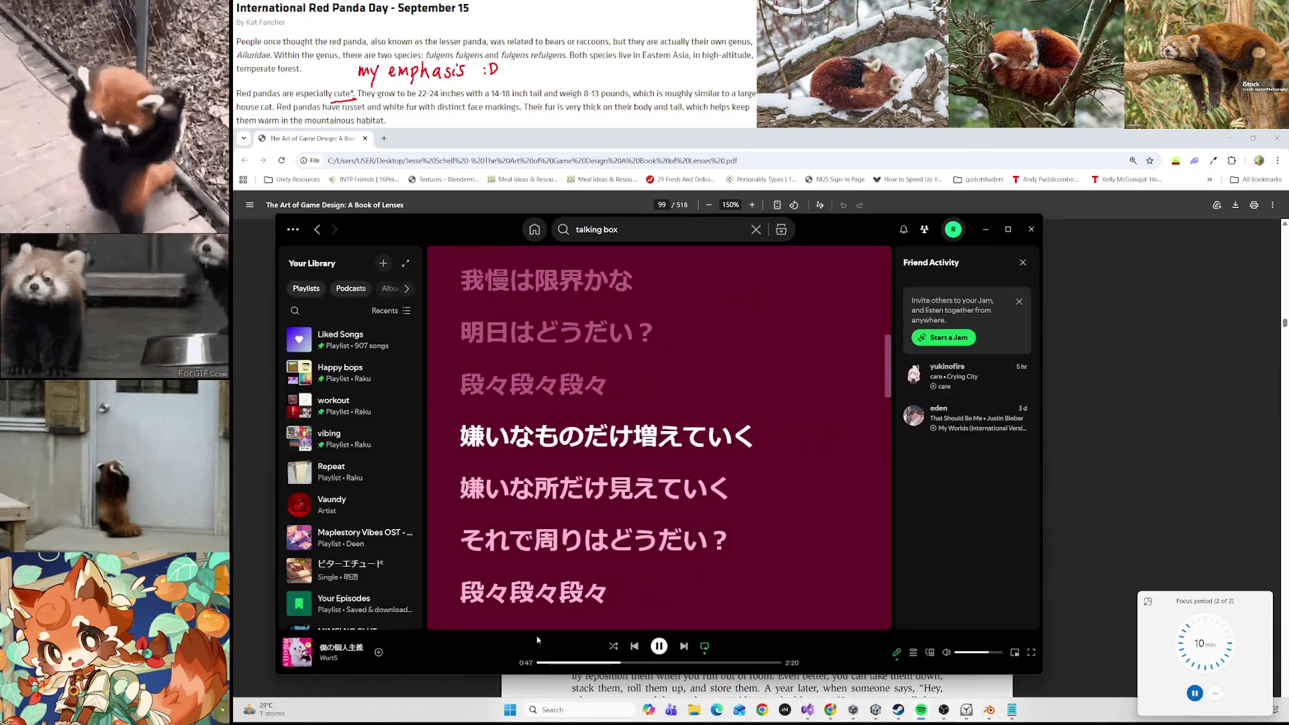
Open the vibing playlist in Spotify, start it playing, and minimize the player
left_click(351, 439)
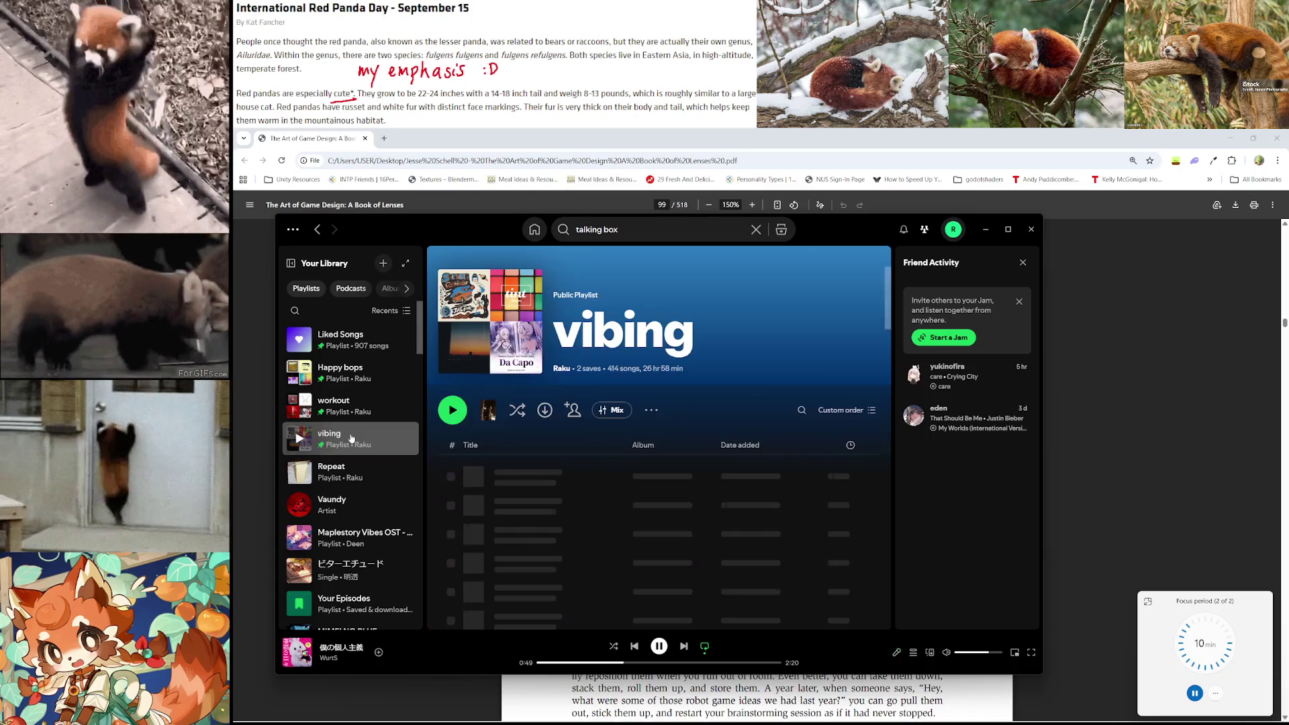
double_click(351, 438)
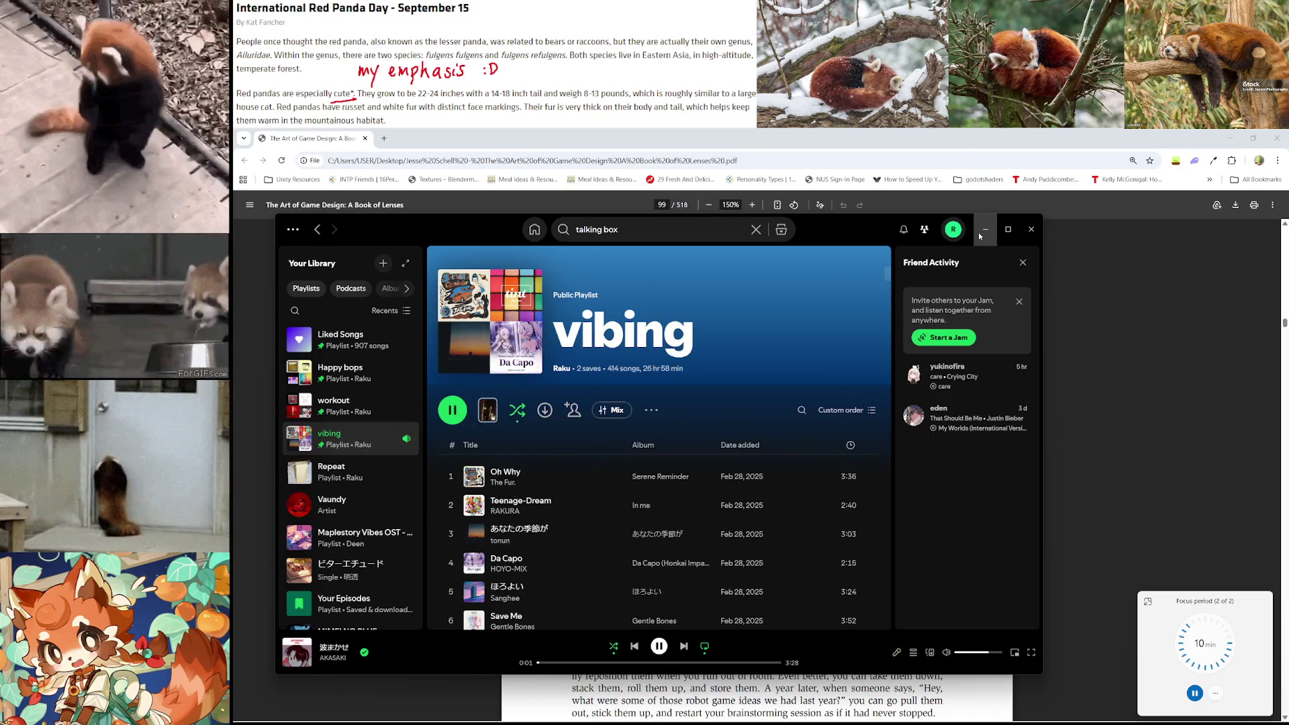
left_click(984, 230)
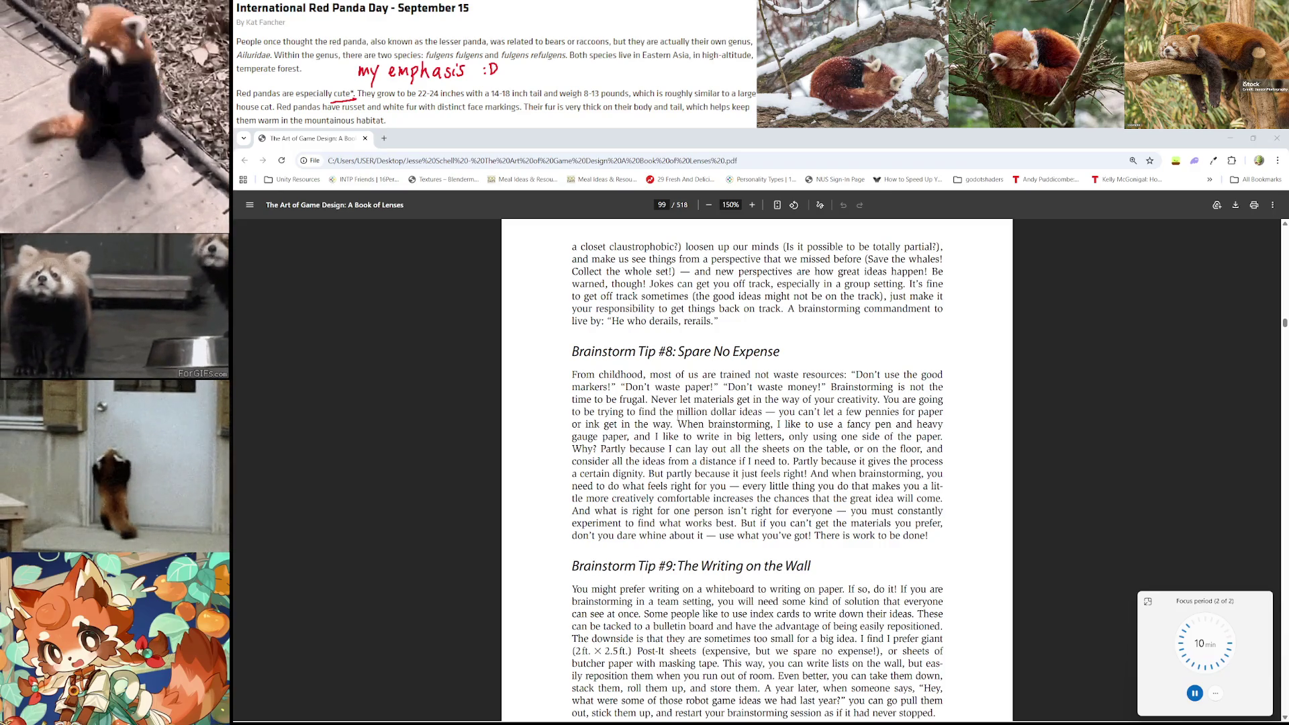
Scroll the PDF through Brainstorm Tips #9 and #10 down to the page 70 footer
scroll(677, 413, "down", 1)
scroll(677, 413, "down", 1)
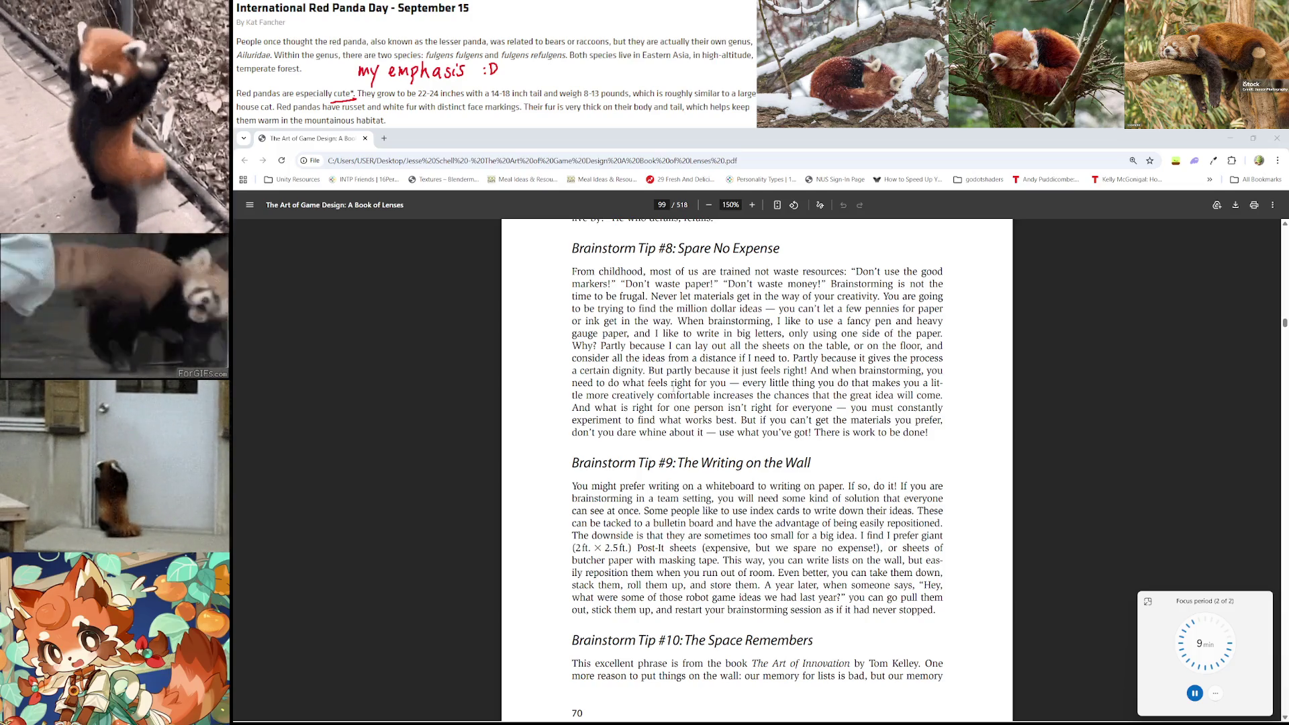
scroll(683, 408, "down", 1)
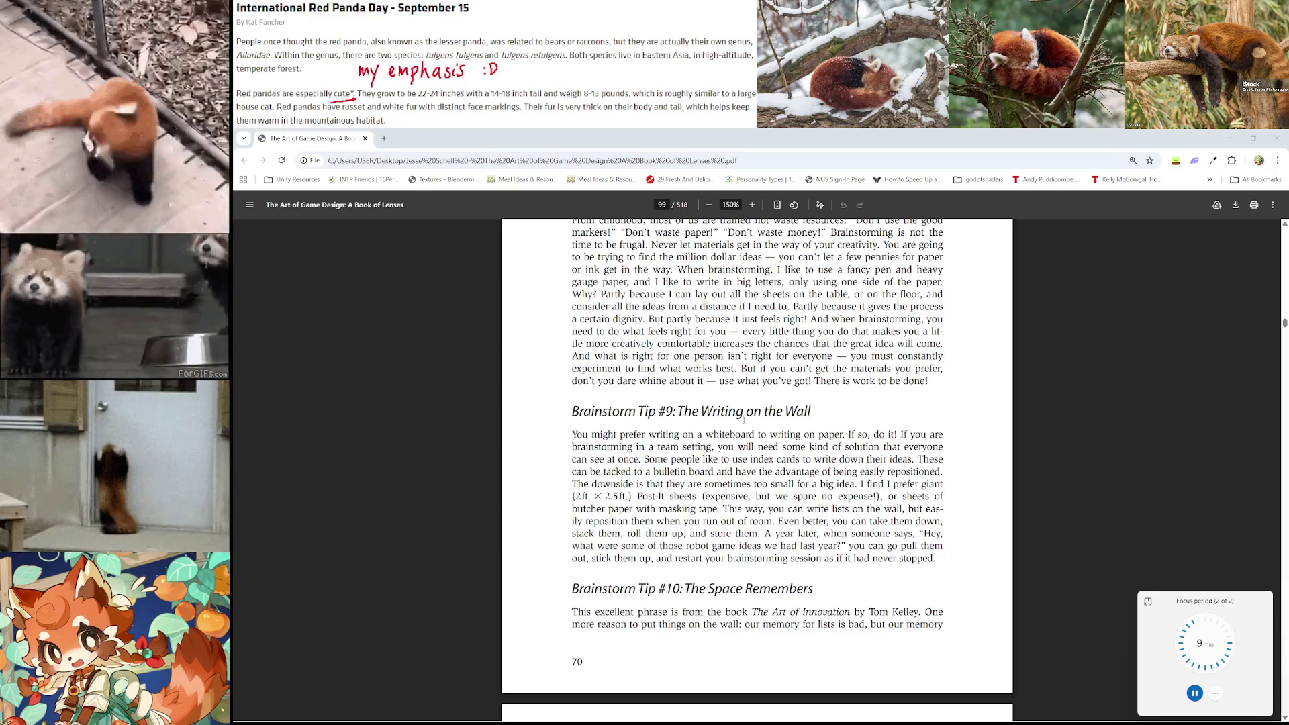
scroll(739, 413, "up", 2)
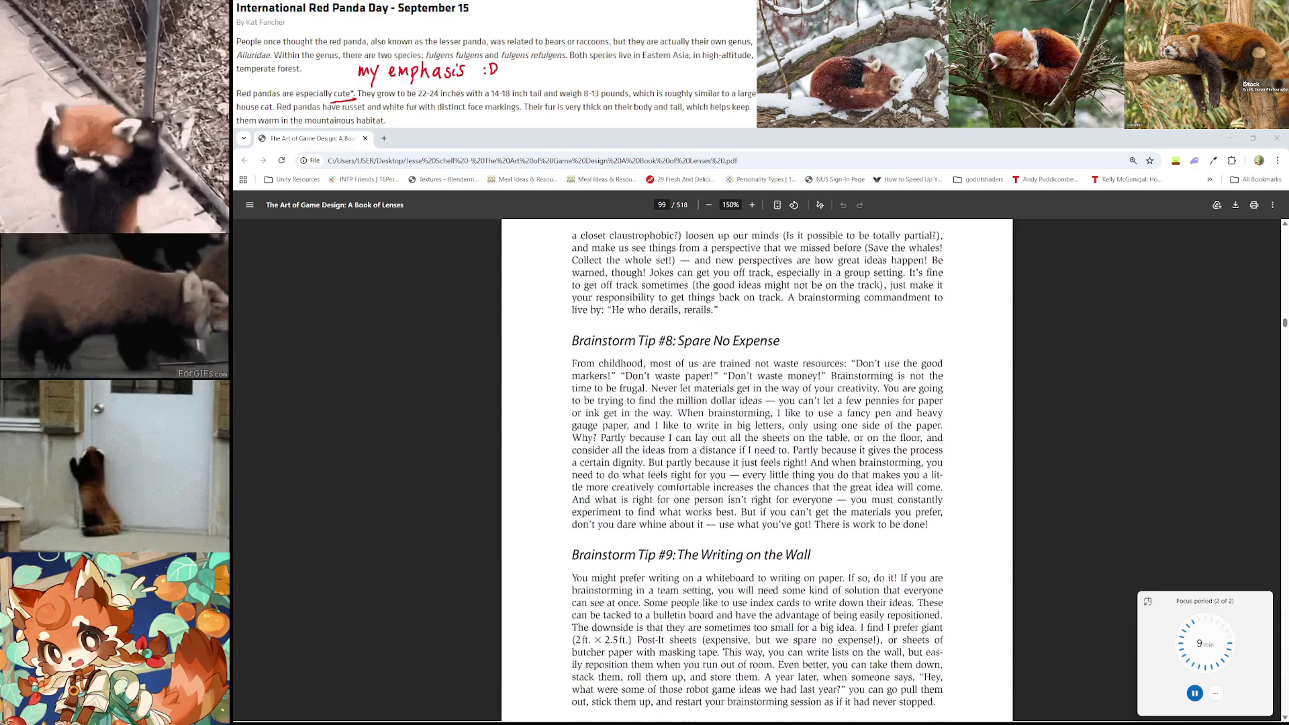
scroll(742, 407, "down", 4)
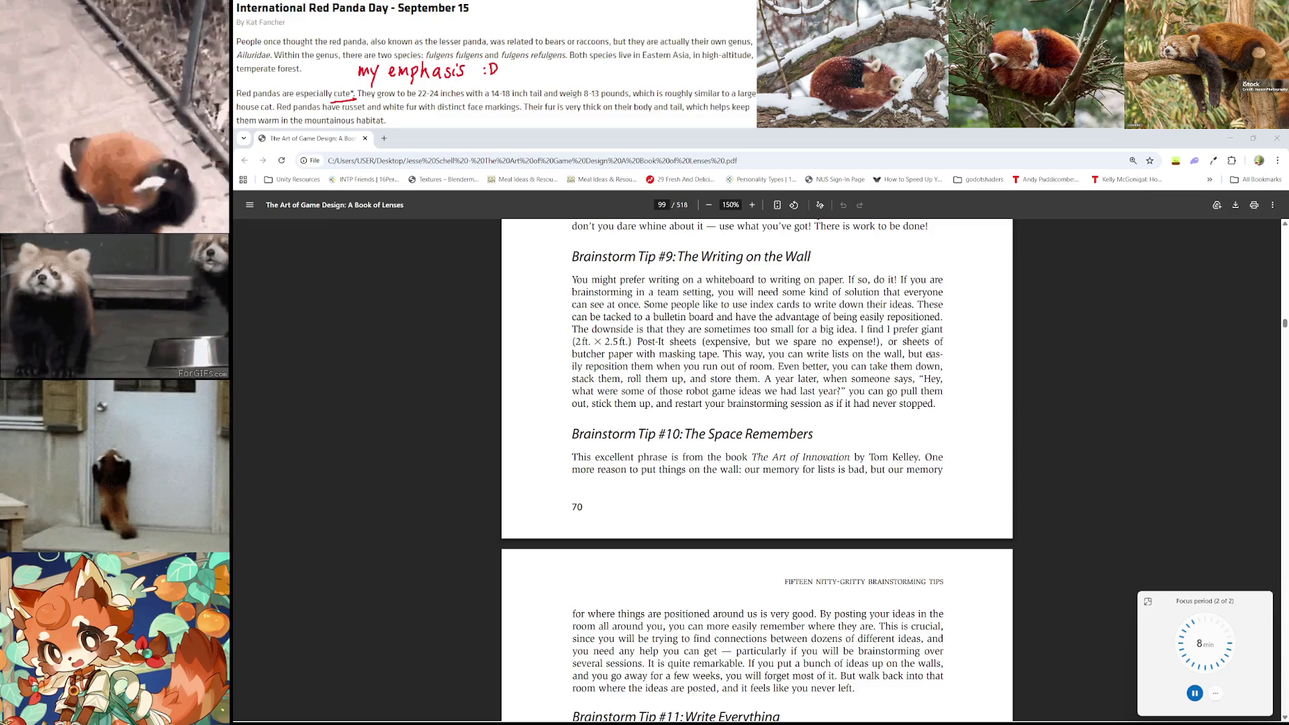
Scroll onto page 100 to read Tip #11: Write Everything and the heading of Tip #12: Number Your Lists
scroll(941, 360, "down", 1)
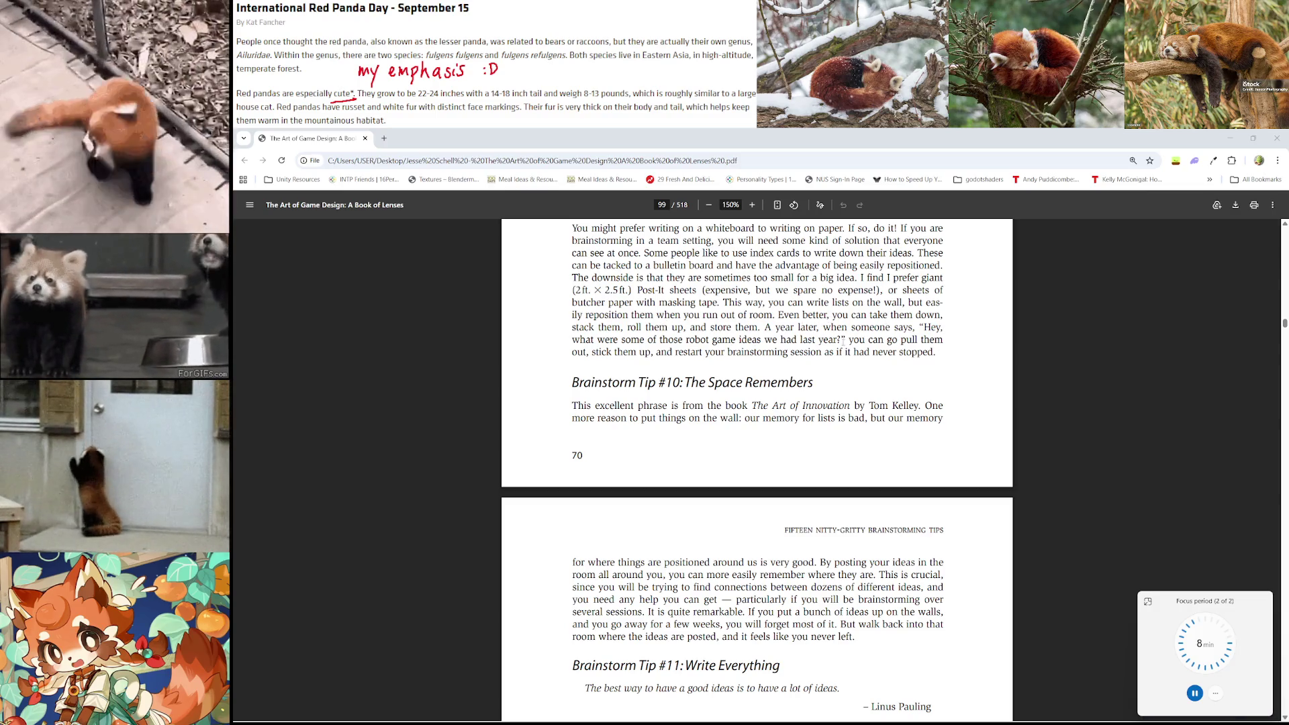
scroll(660, 372, "down", 3)
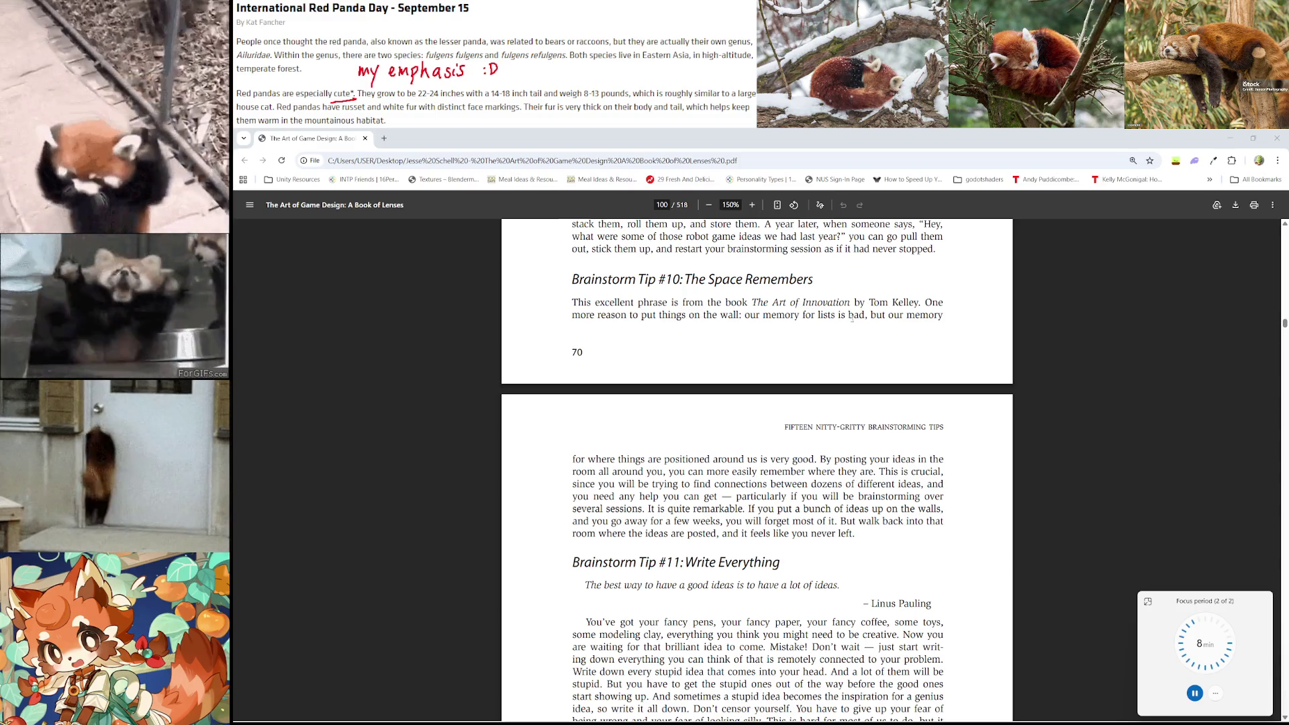
scroll(897, 317, "down", 2)
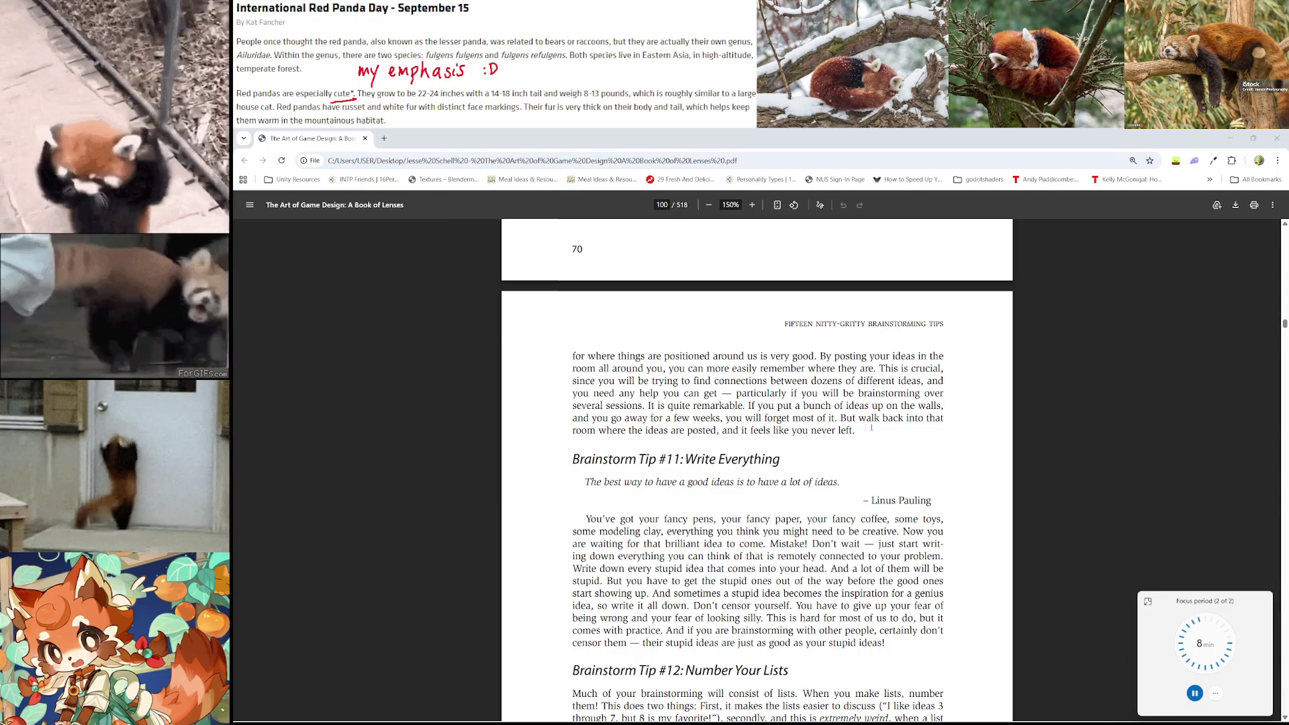
scroll(853, 389, "down", 1)
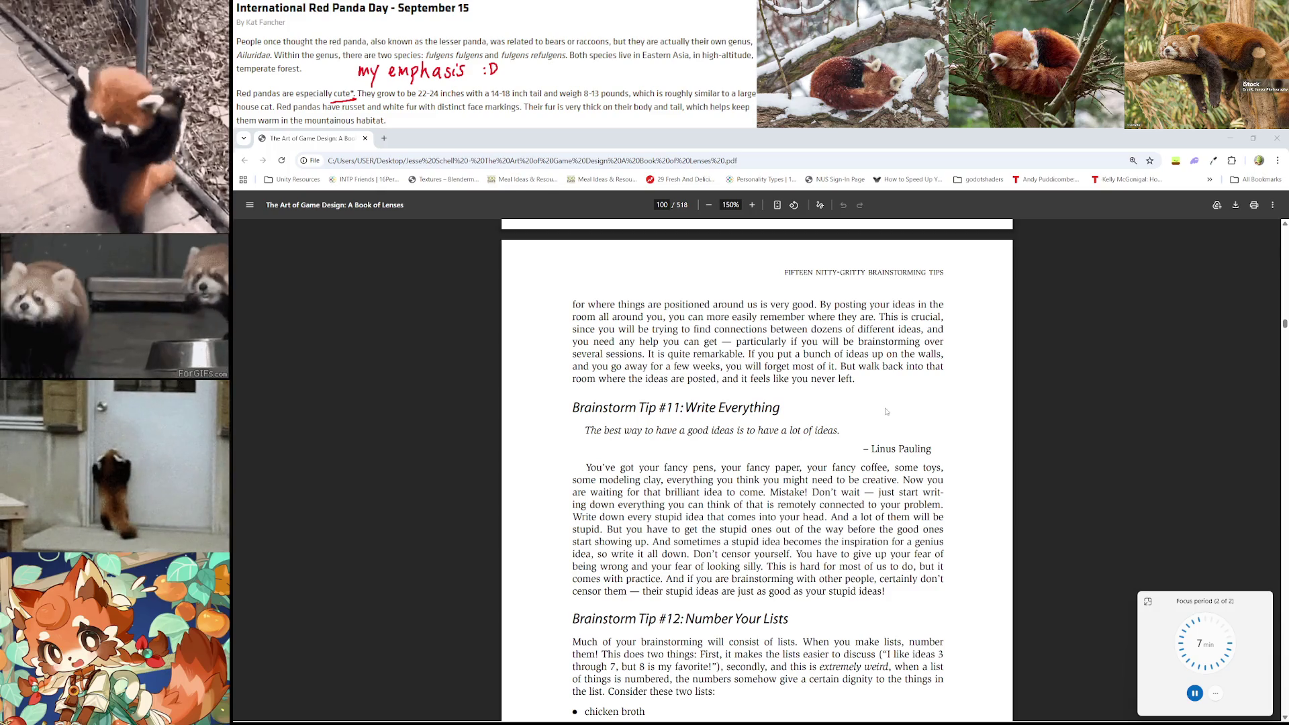
scroll(886, 411, "down", 2)
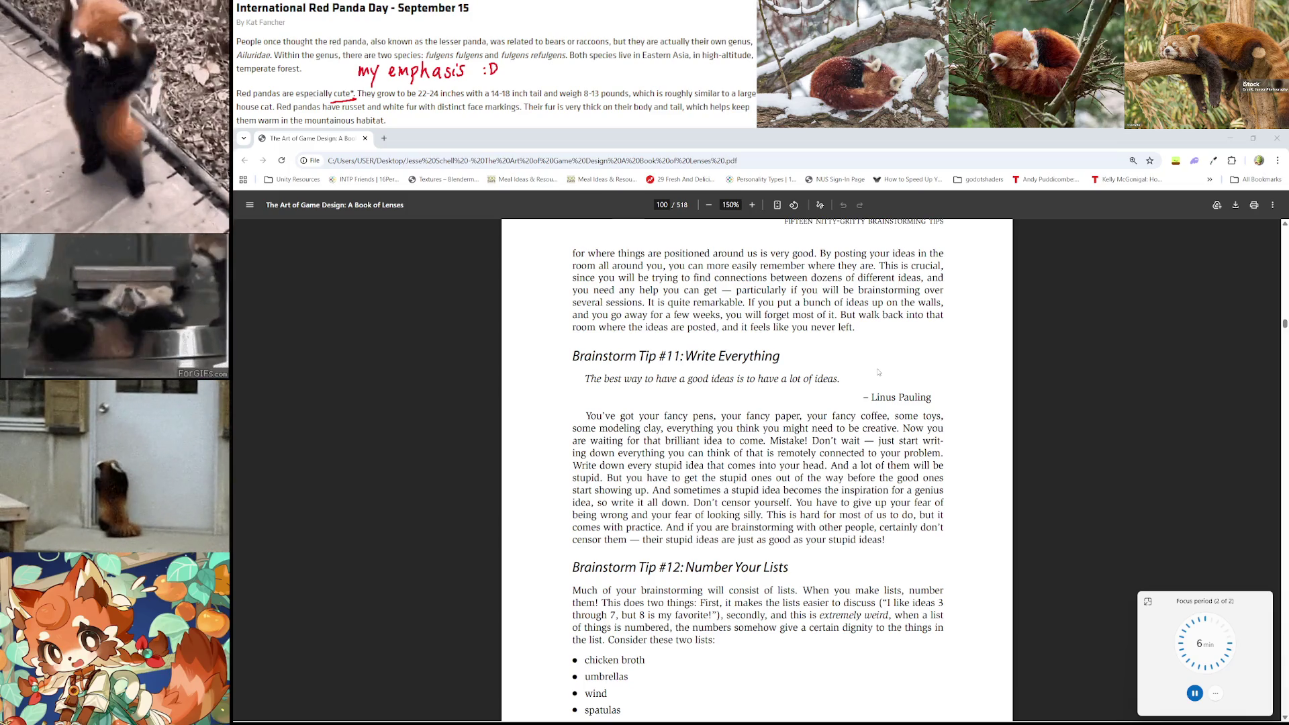
Scroll past Tip #12's chicken broth lists to the page 71 footer and Tip #13
scroll(626, 302, "down", 4)
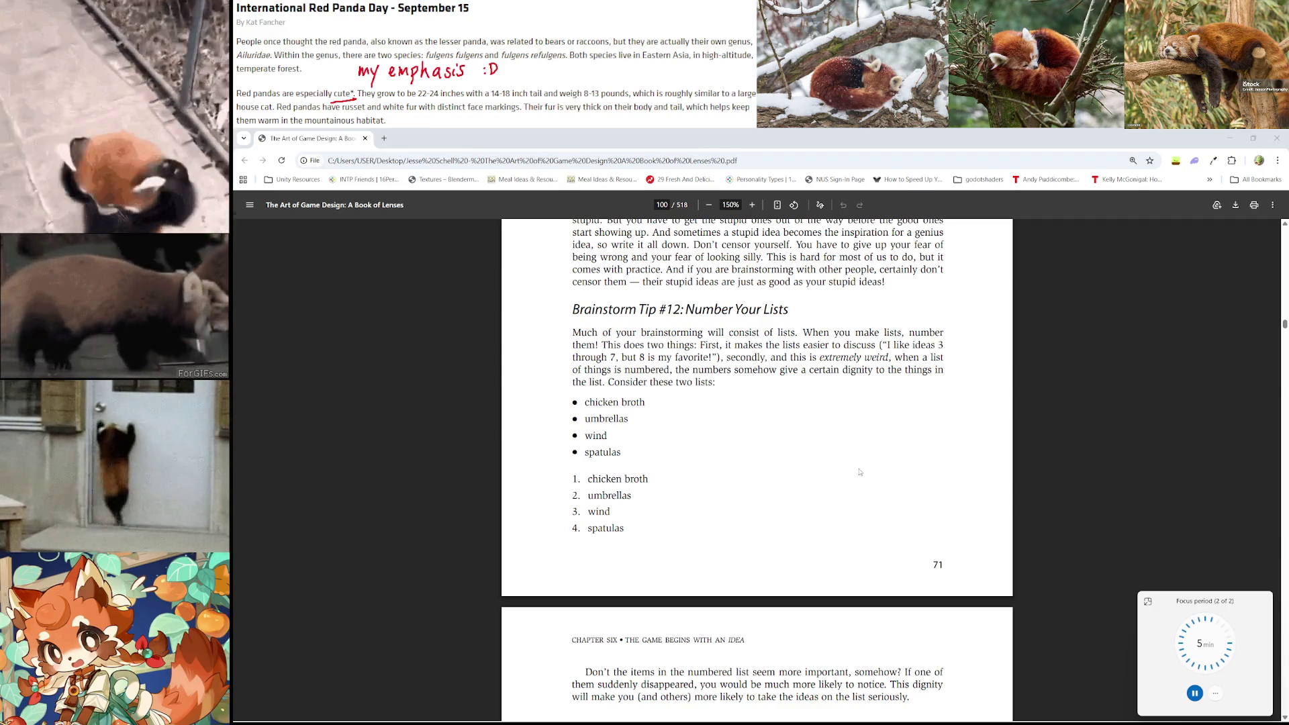
scroll(859, 472, "down", 2)
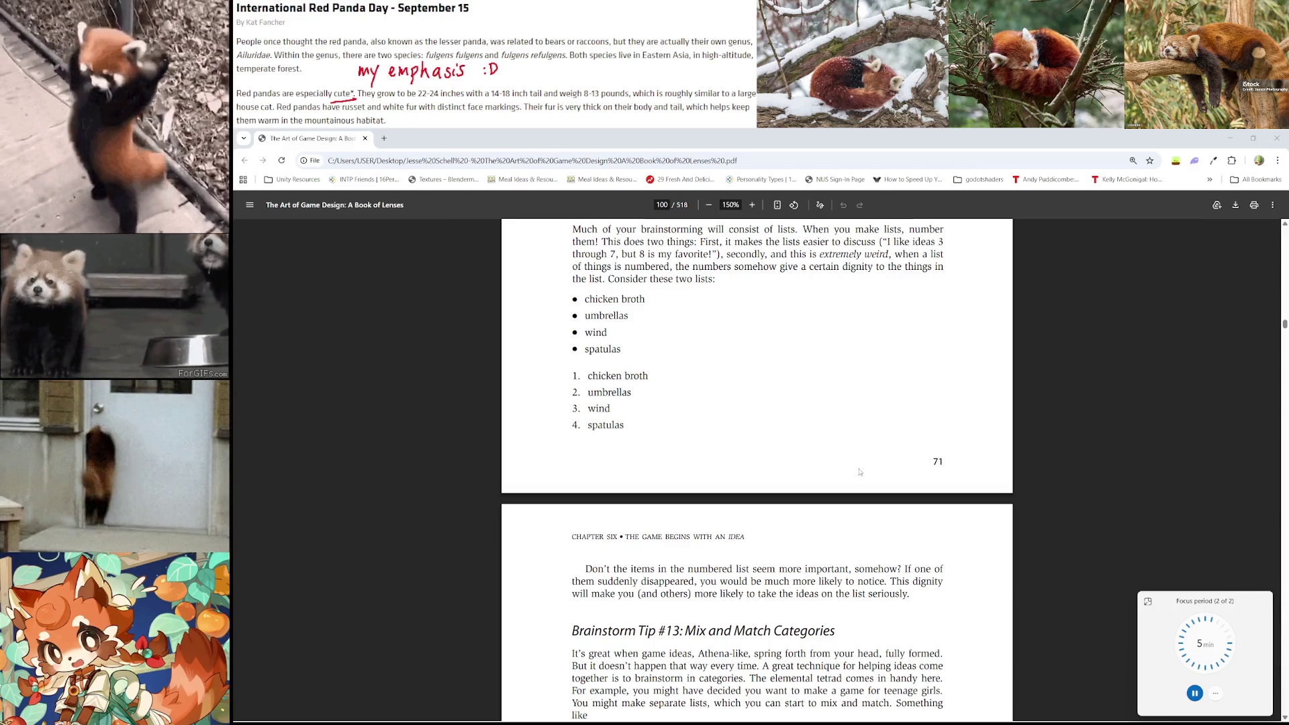
Scroll through Tip #13's Technology, Mechanics and Story Ideas lists onto page 102's Aesthetic Ideas
scroll(801, 452, "down", 3)
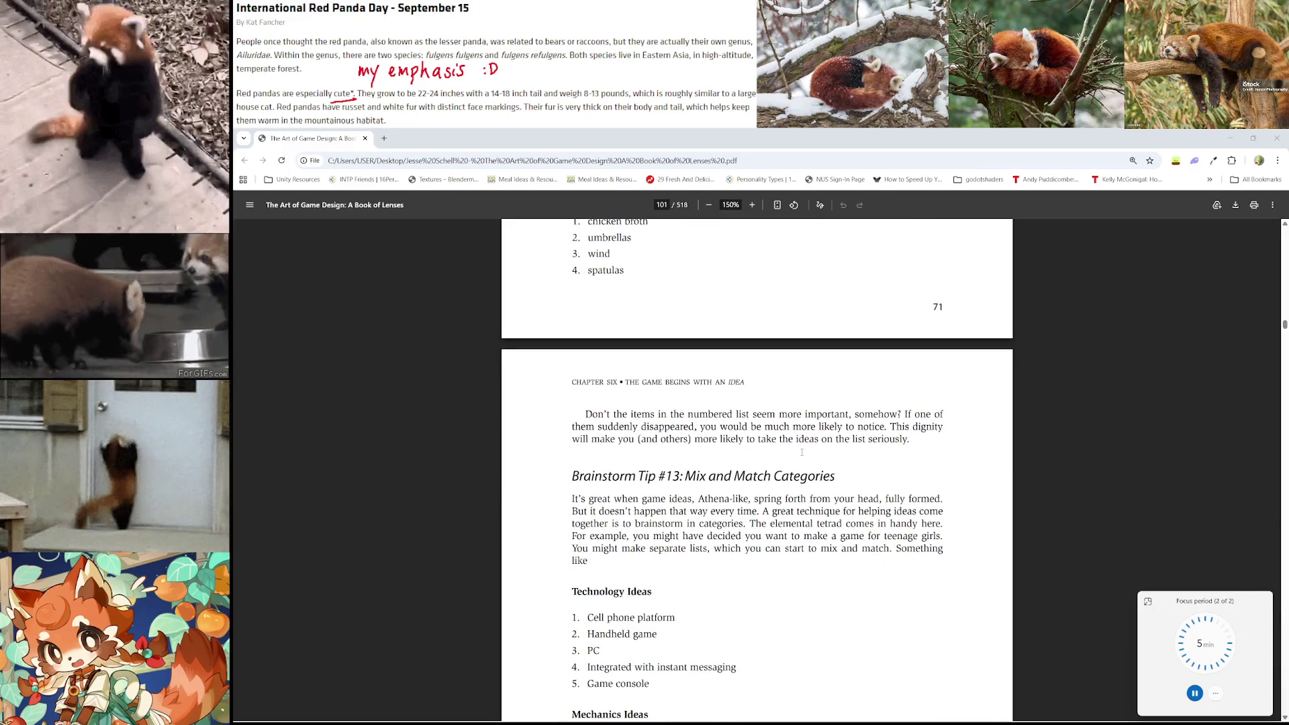
scroll(753, 475, "down", 1)
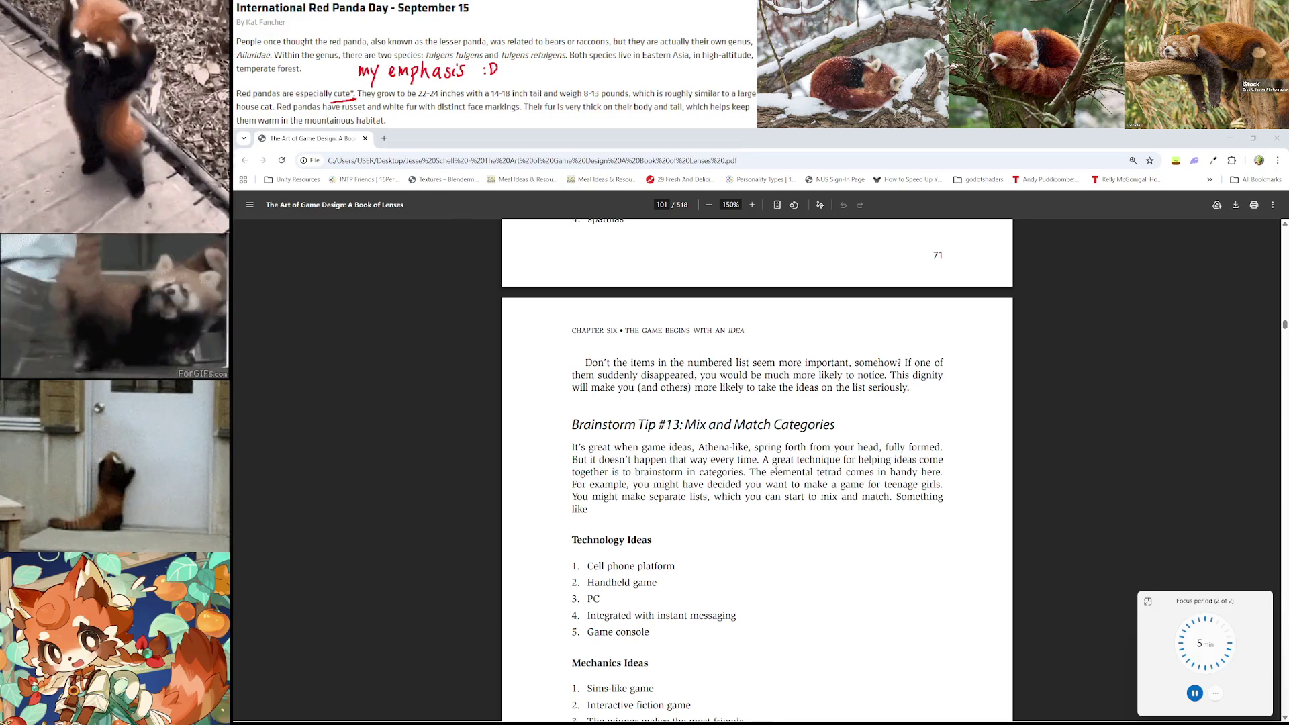
scroll(807, 474, "down", 1)
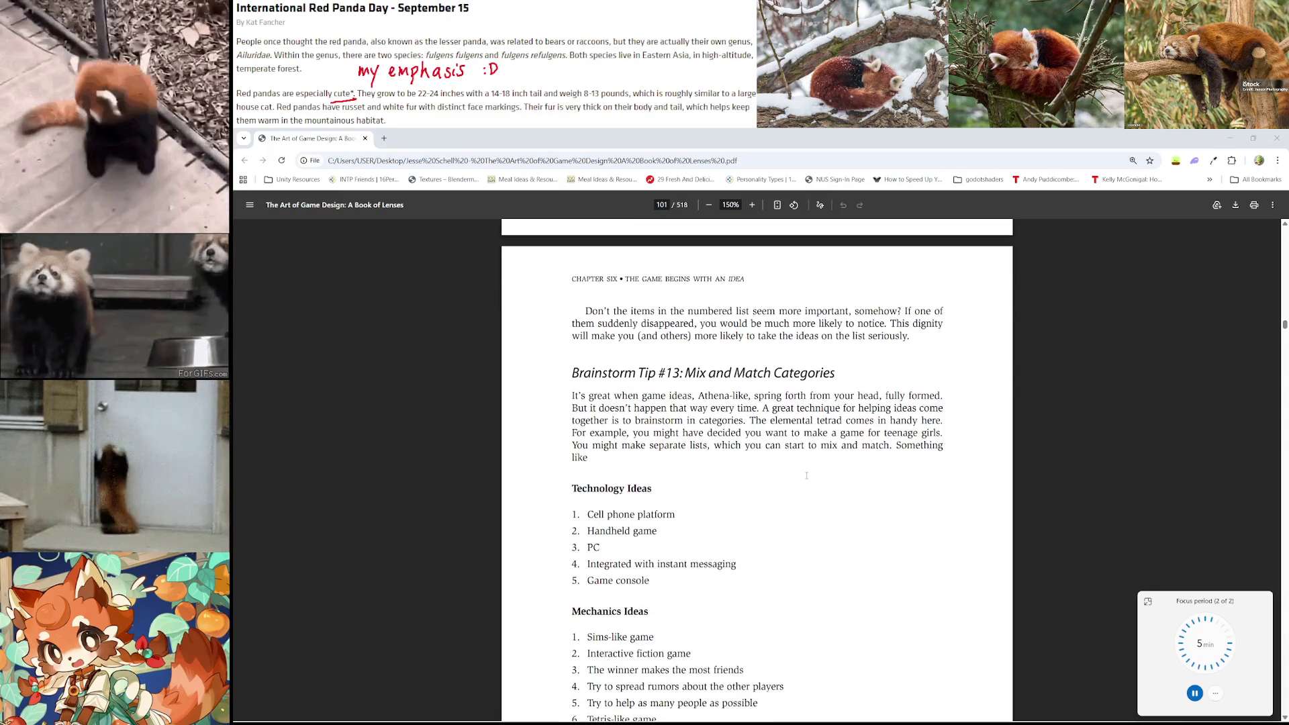
scroll(807, 474, "down", 1)
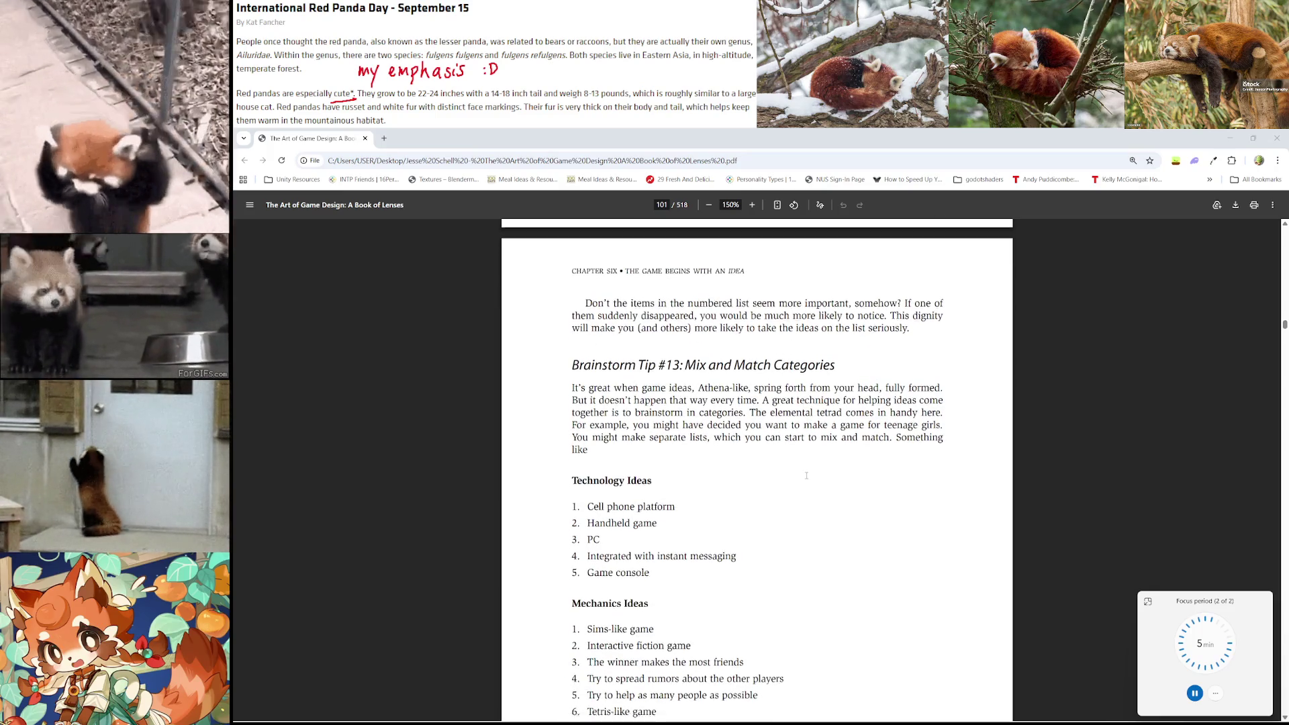
scroll(807, 474, "down", 2)
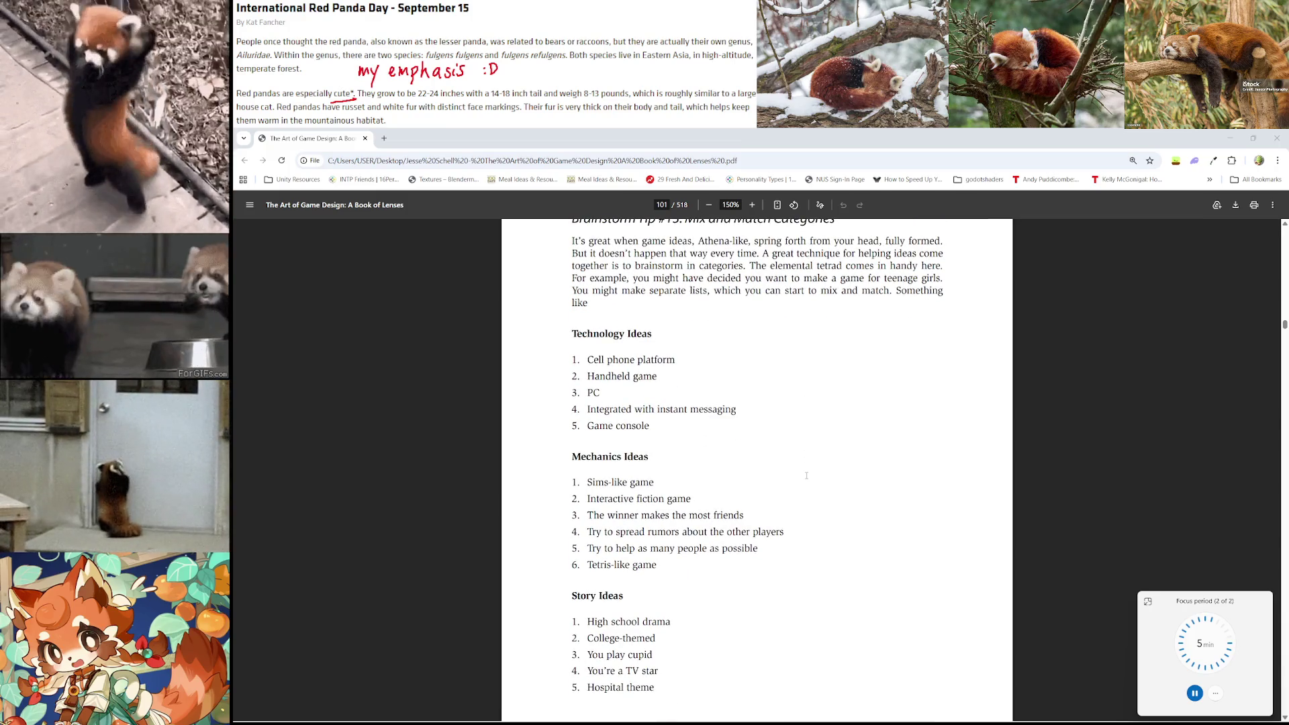
scroll(807, 475, "down", 2)
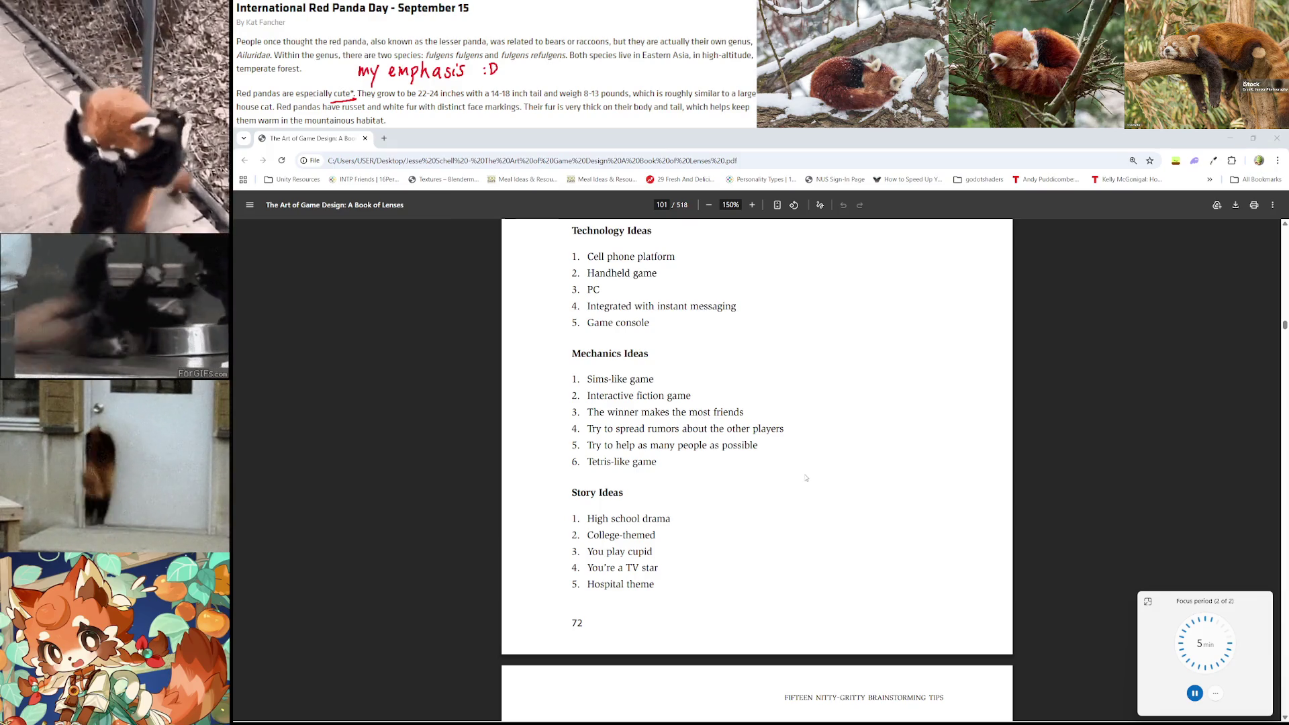
scroll(807, 477, "down", 2)
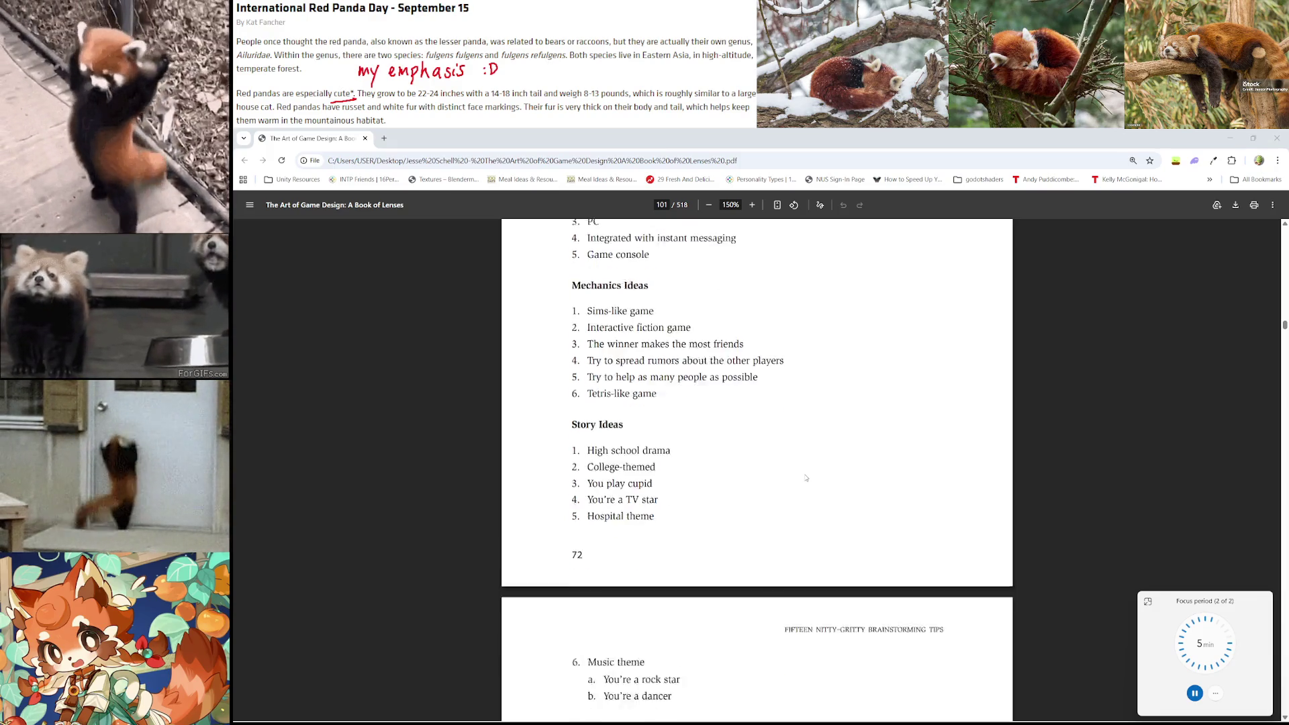
scroll(806, 477, "down", 5)
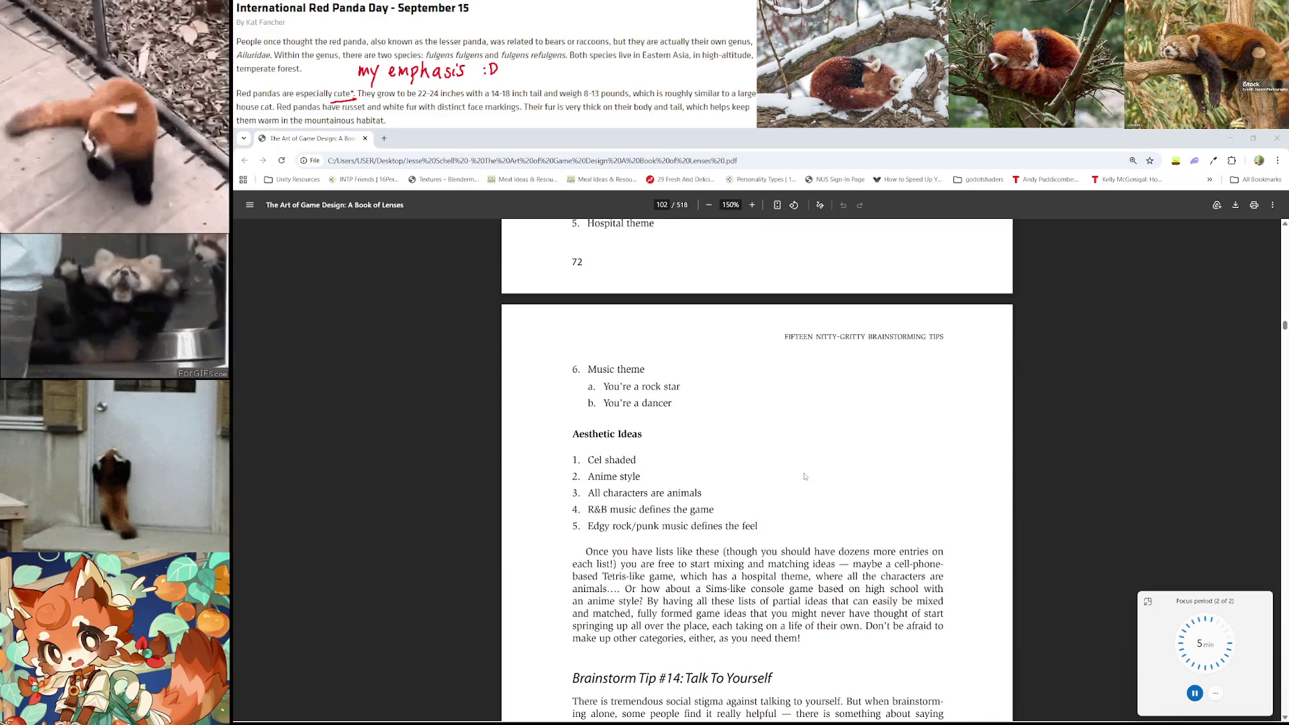
Scroll past Tip #14: Talk To Yourself and Tip #15: Find a Partner to the end of printed page 73
scroll(805, 477, "up", 2)
scroll(804, 477, "down", 3)
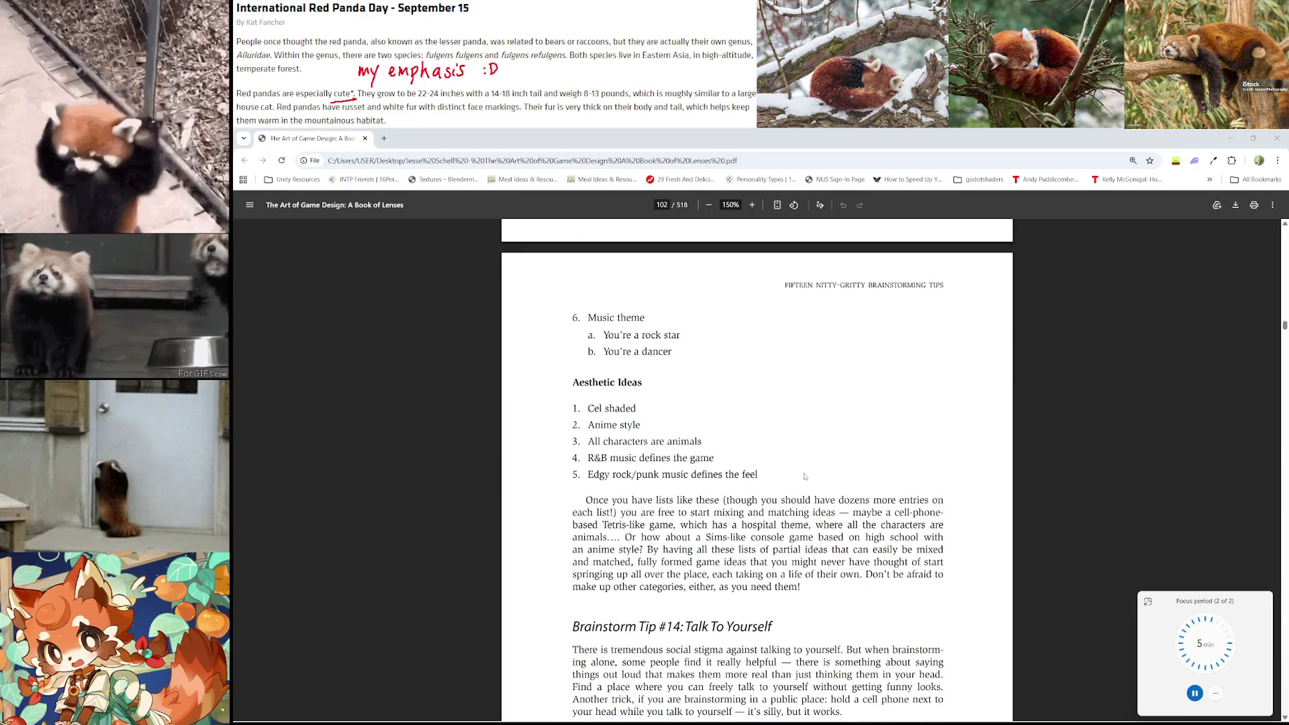
scroll(804, 477, "down", 3)
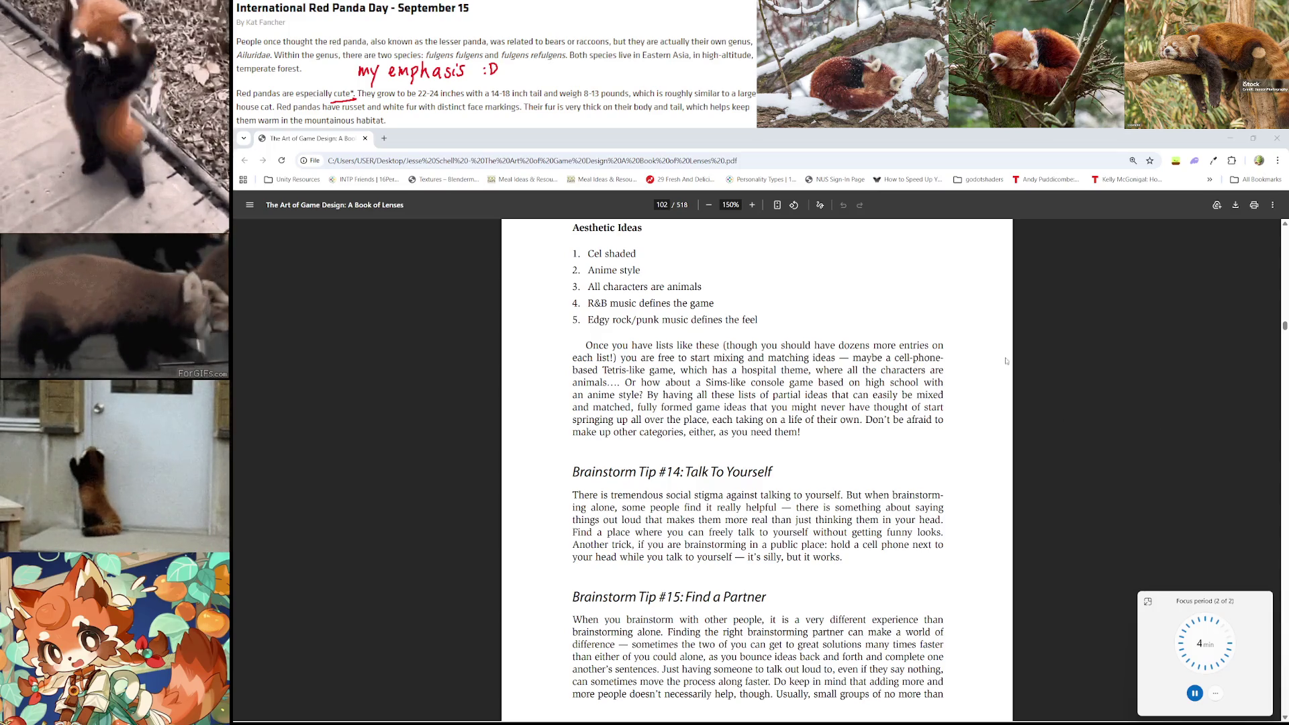
scroll(904, 453, "down", 2)
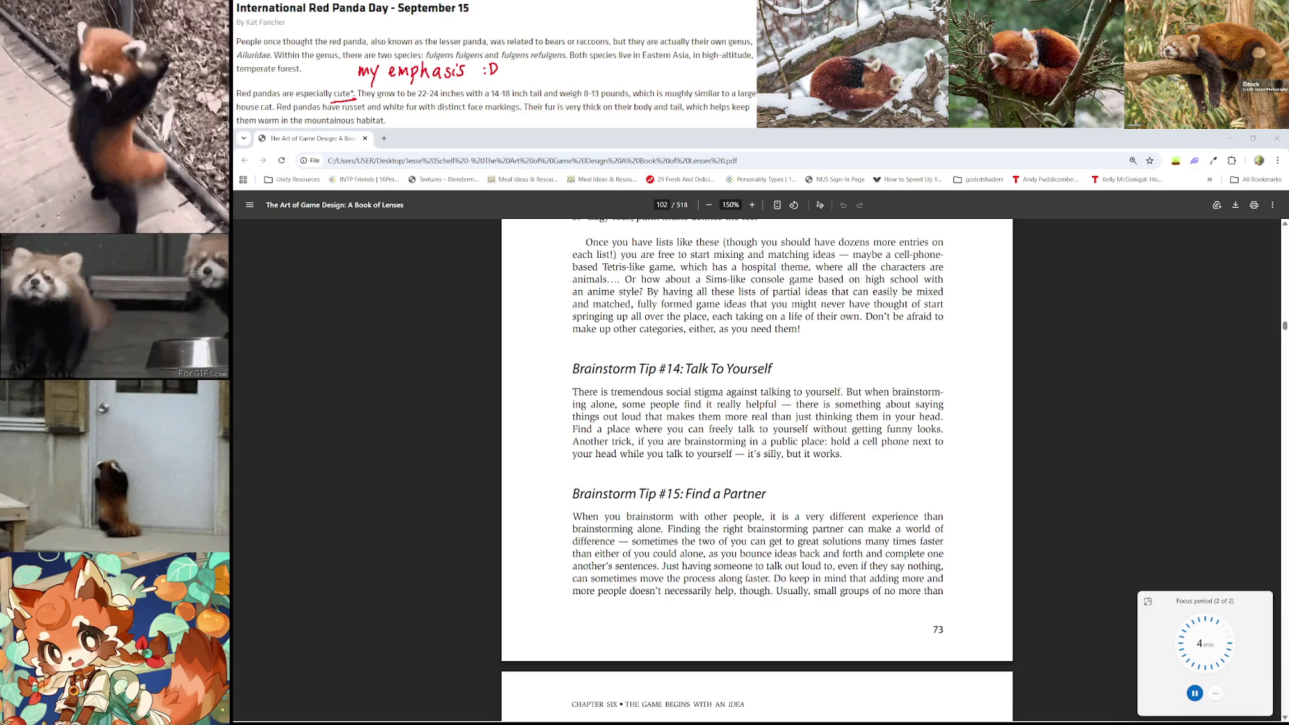
scroll(842, 396, "down", 1)
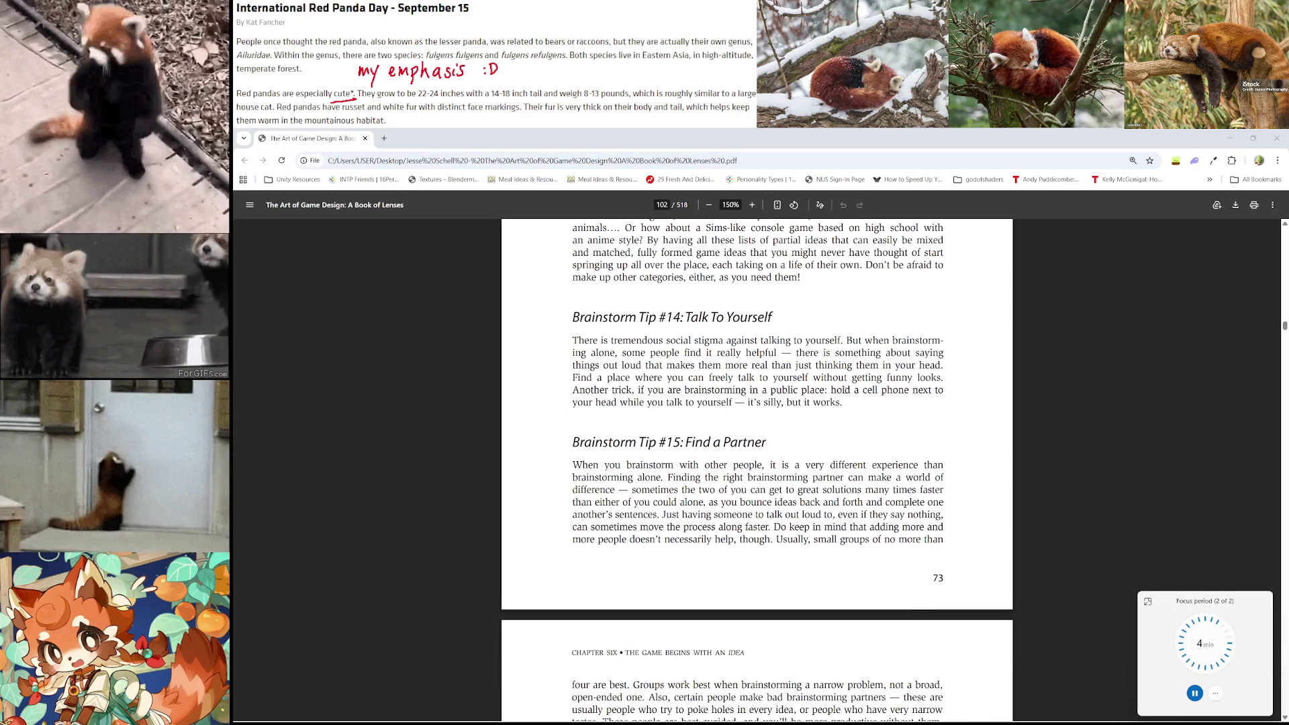
scroll(872, 409, "up", 2)
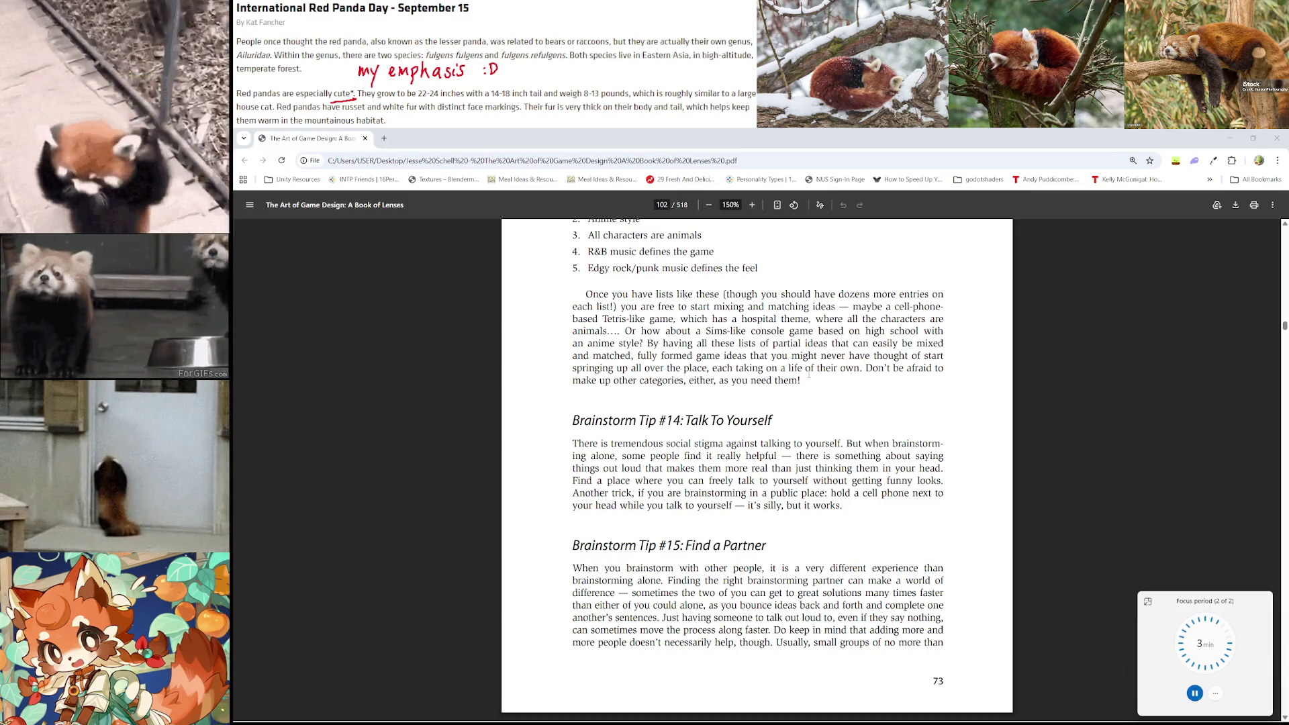
scroll(844, 390, "down", 1)
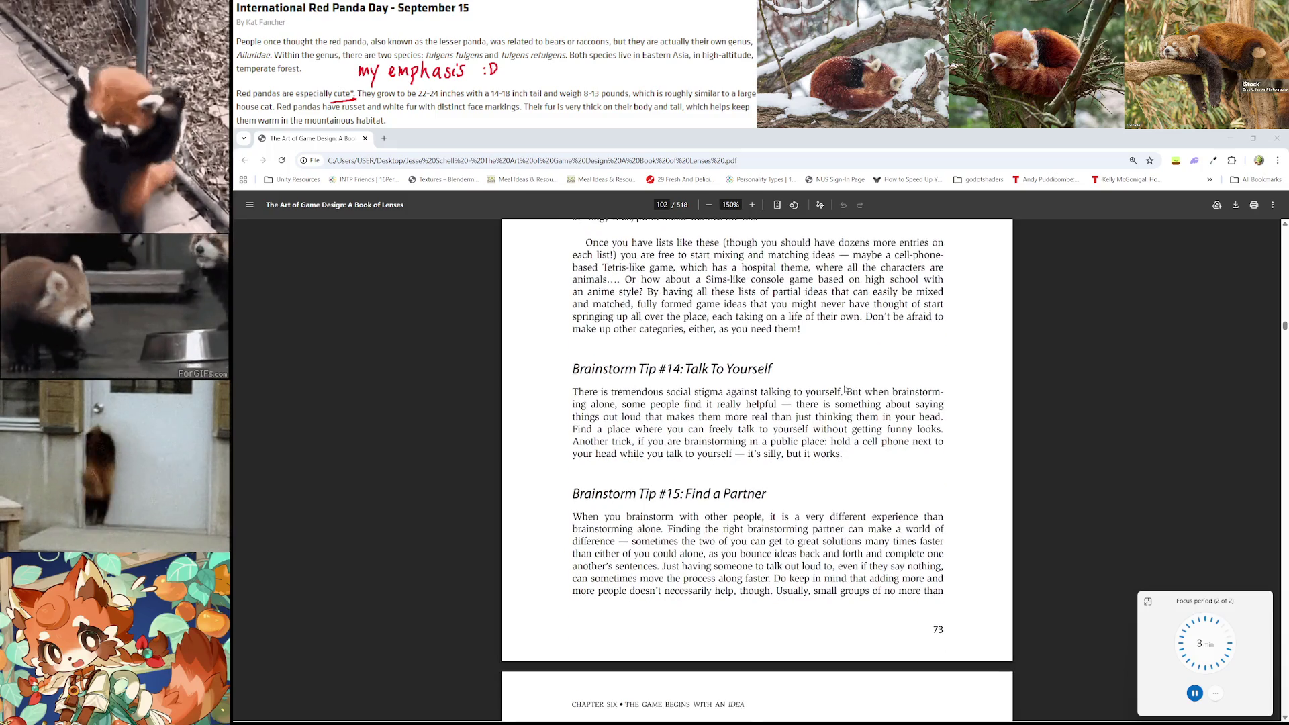
scroll(842, 380, "down", 1)
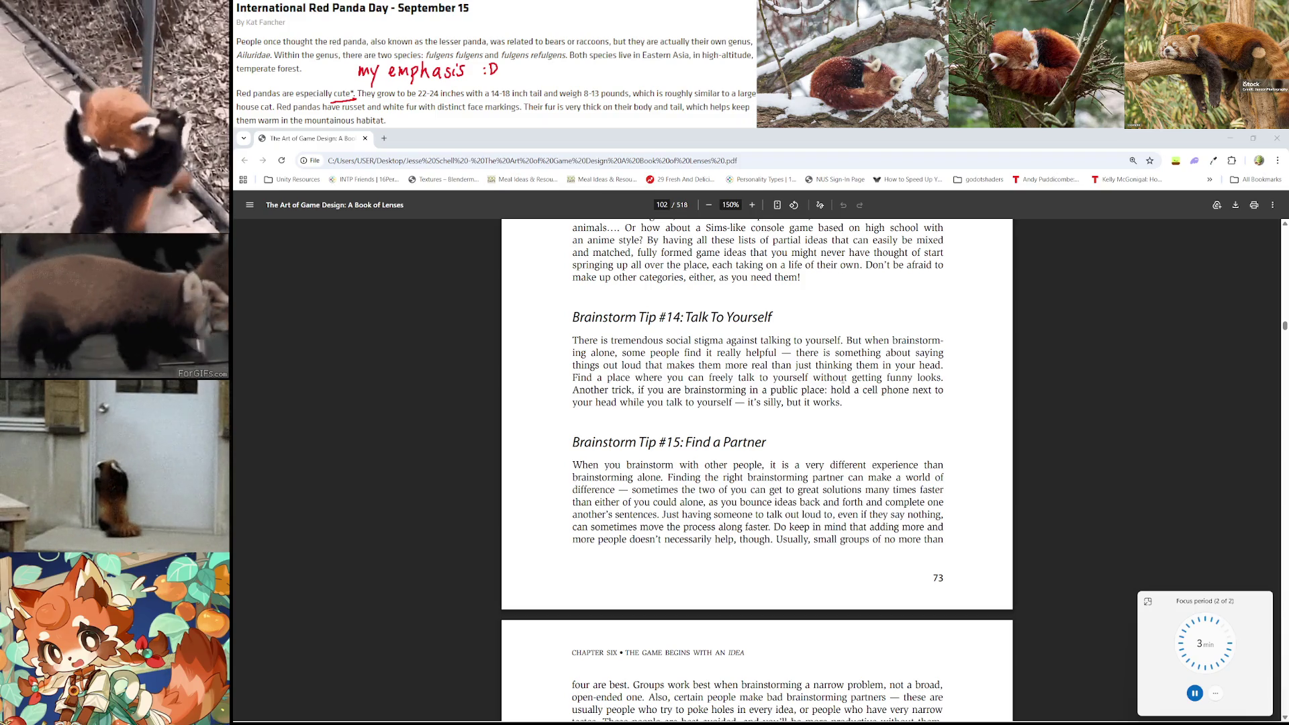
scroll(843, 380, "down", 1)
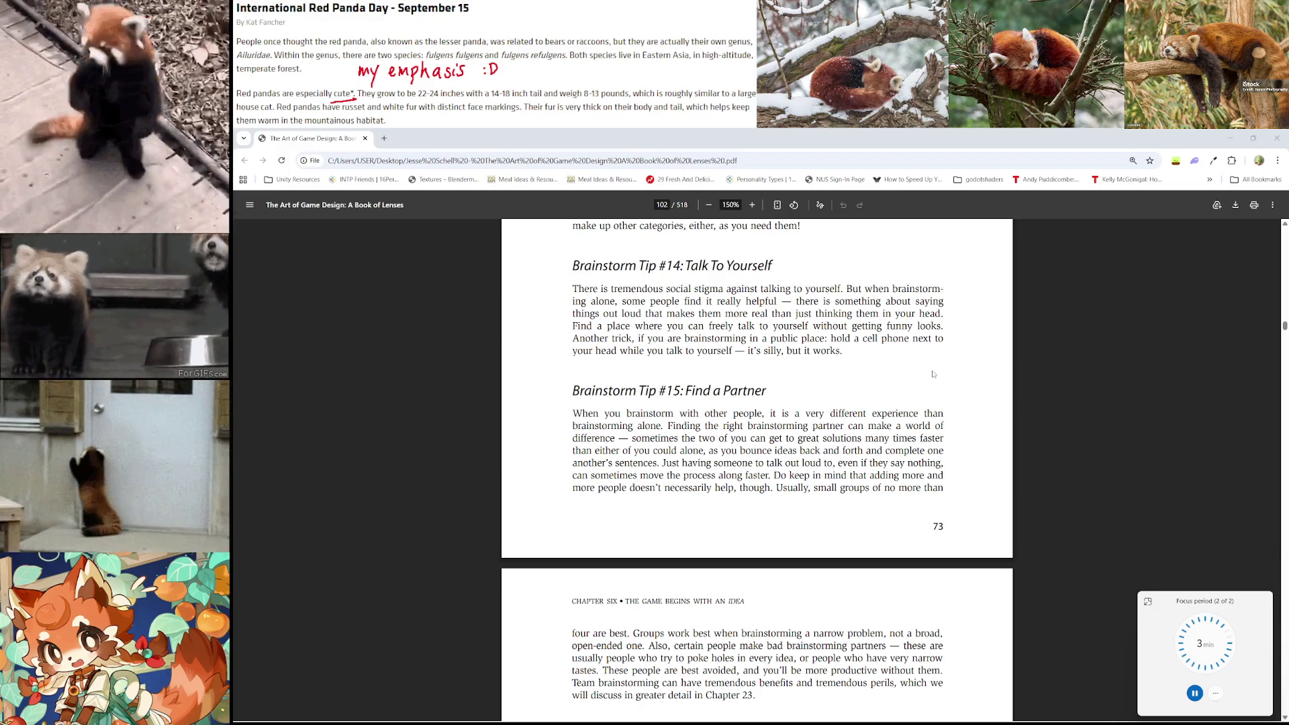
scroll(932, 374, "down", 3)
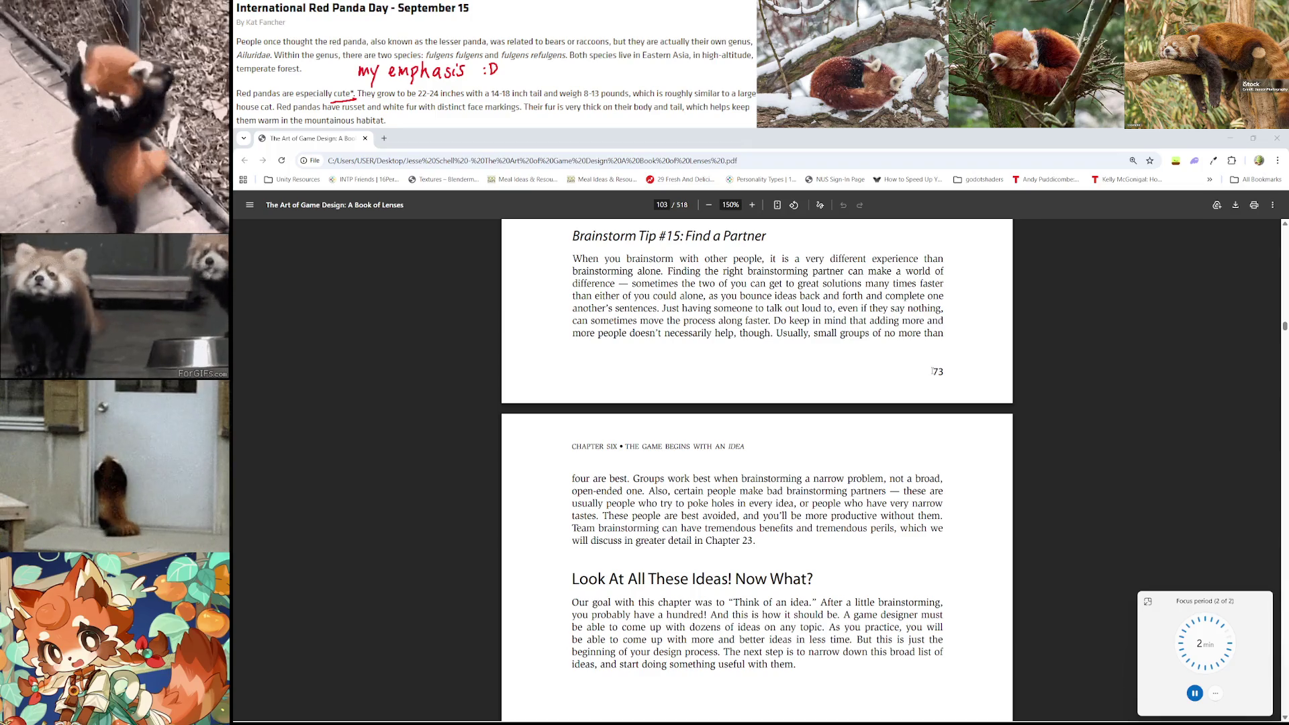
Scroll to the end of chapter six, through the 'Look At All These Ideas! Now What?' section
scroll(932, 371, "down", 2)
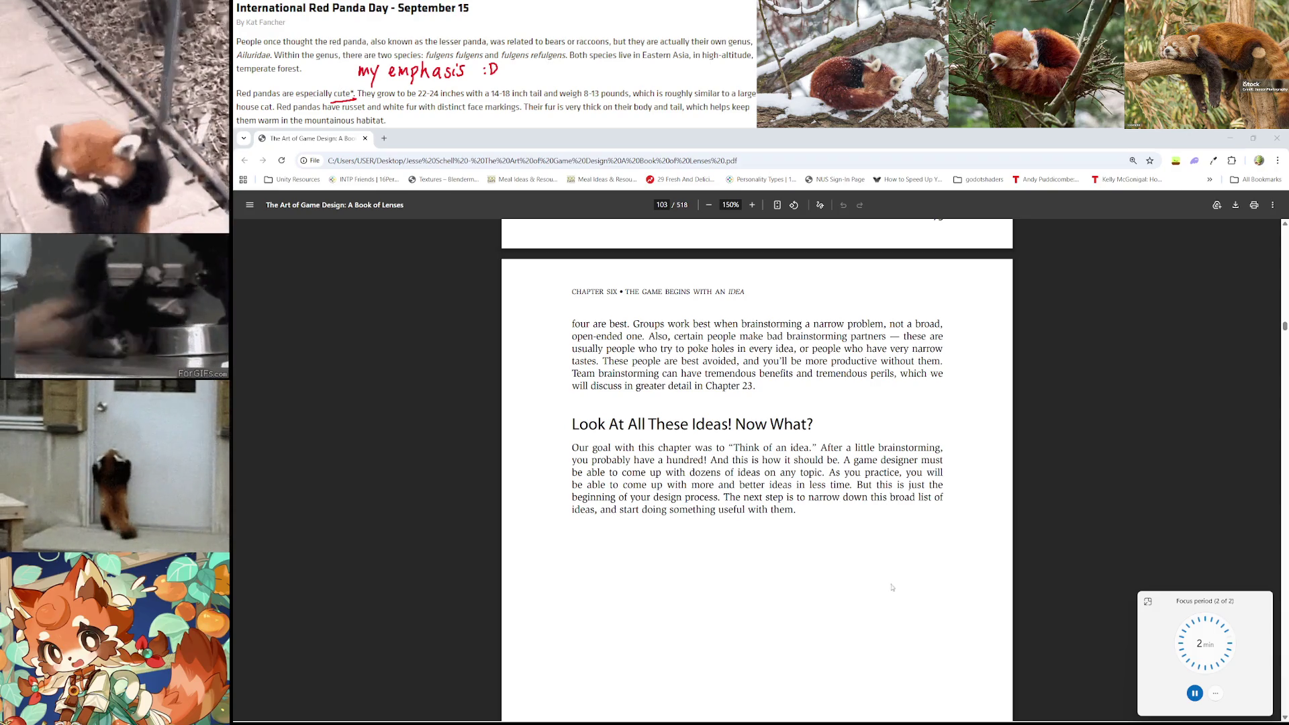
scroll(744, 499, "down", 1)
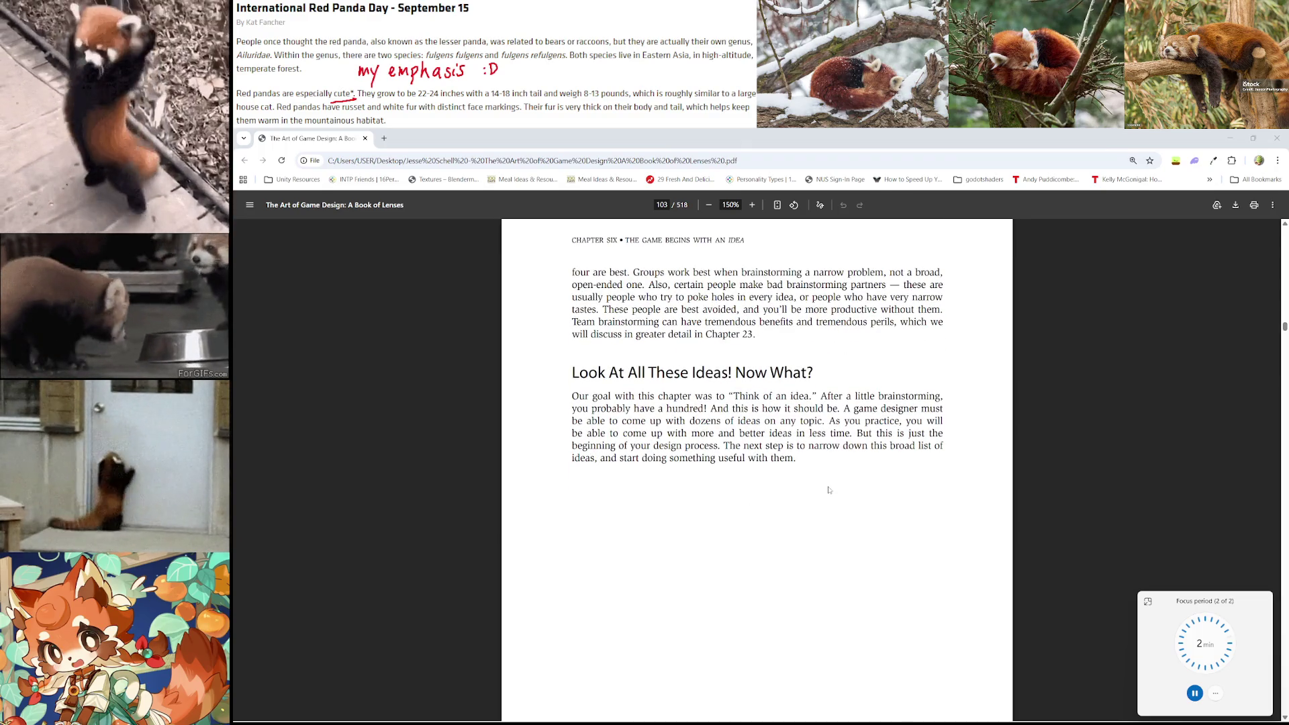
scroll(824, 488, "down", 1)
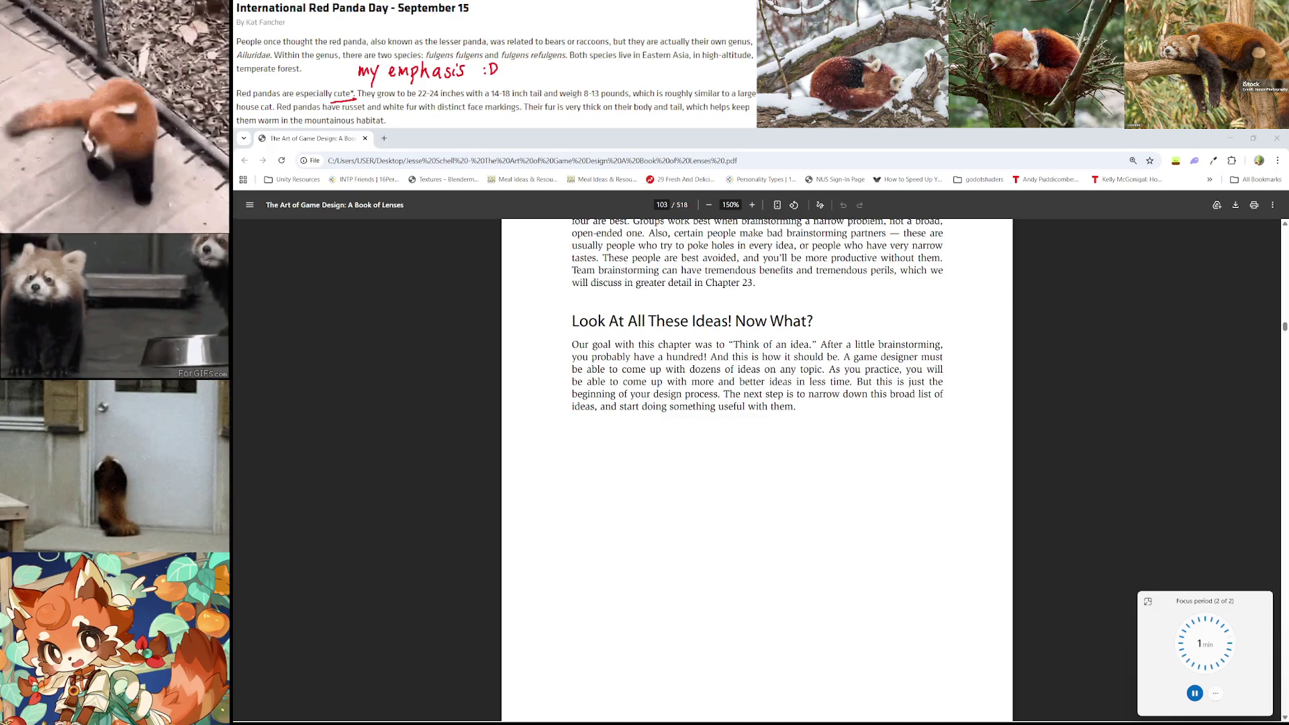
scroll(856, 371, "down", 1)
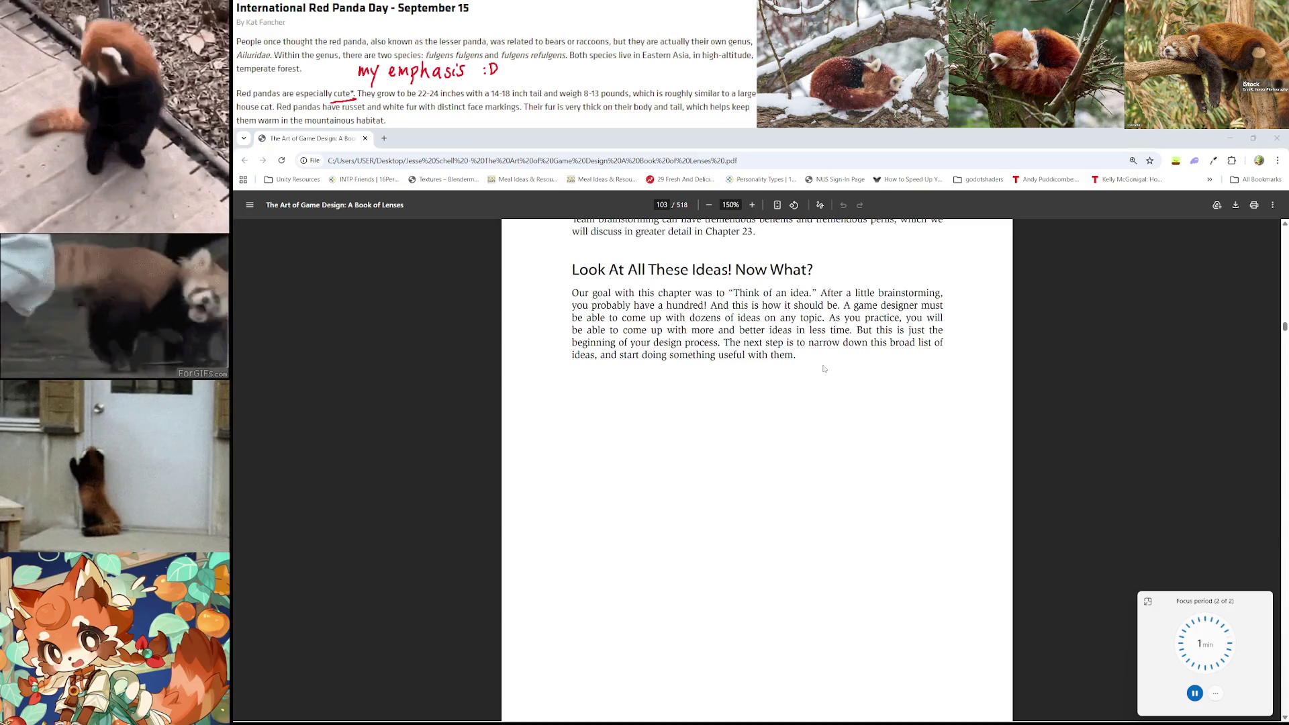
scroll(824, 369, "down", 6)
scroll(824, 368, "up", 8)
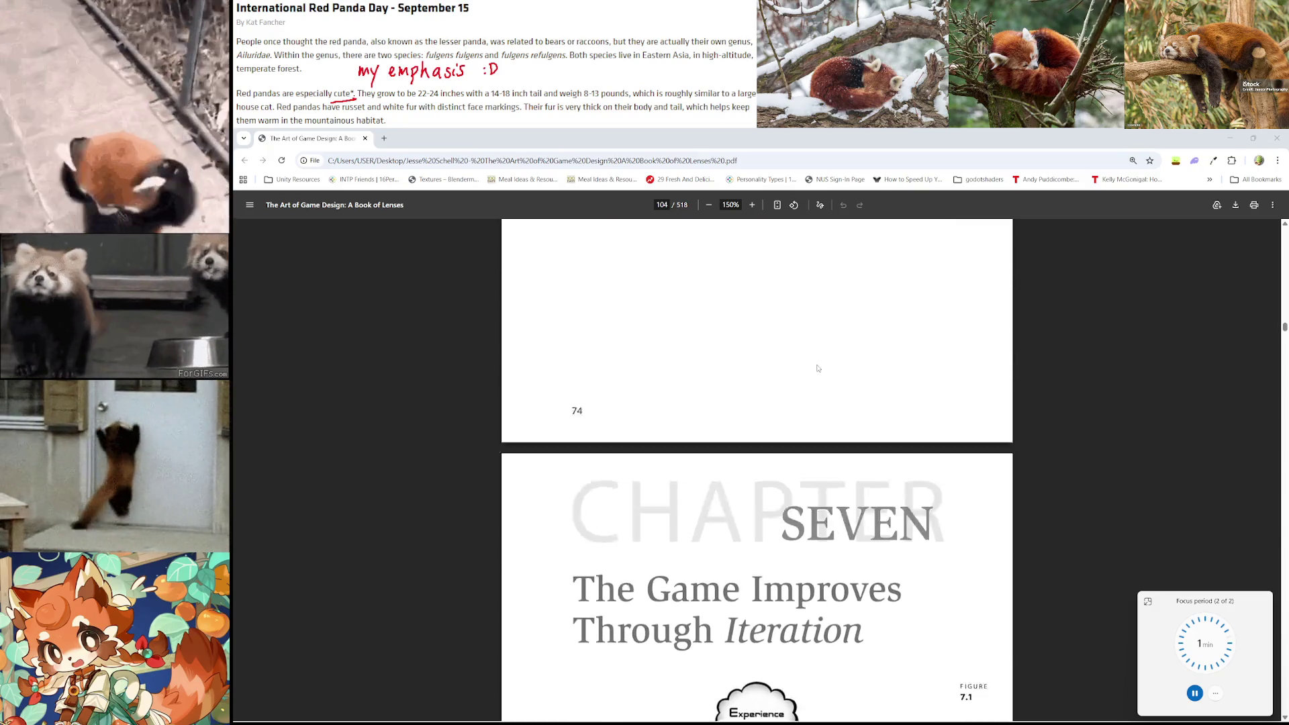
scroll(460, 469, "up", 3)
In Notepad's Lenses.md, add a new 'Brainstorming Tips' line below the last section
key("alt+Tab")
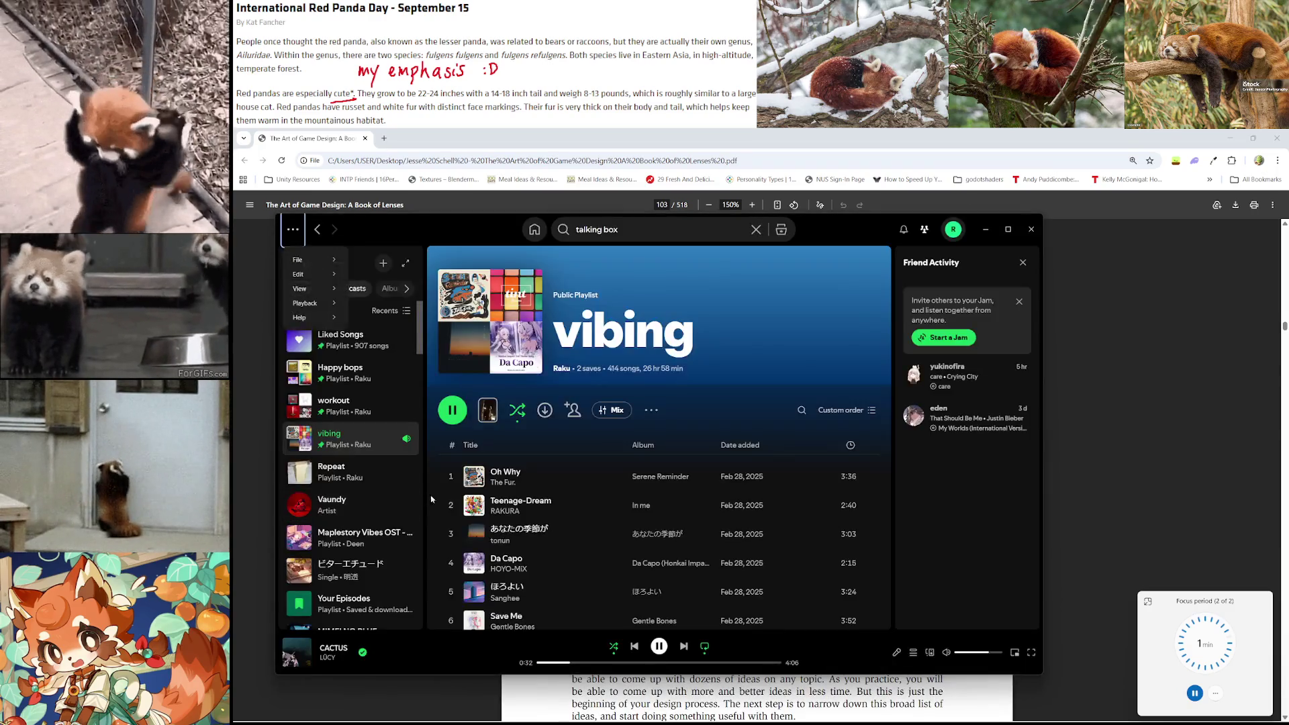
key("alt+Tab")
key("alt+Tab")
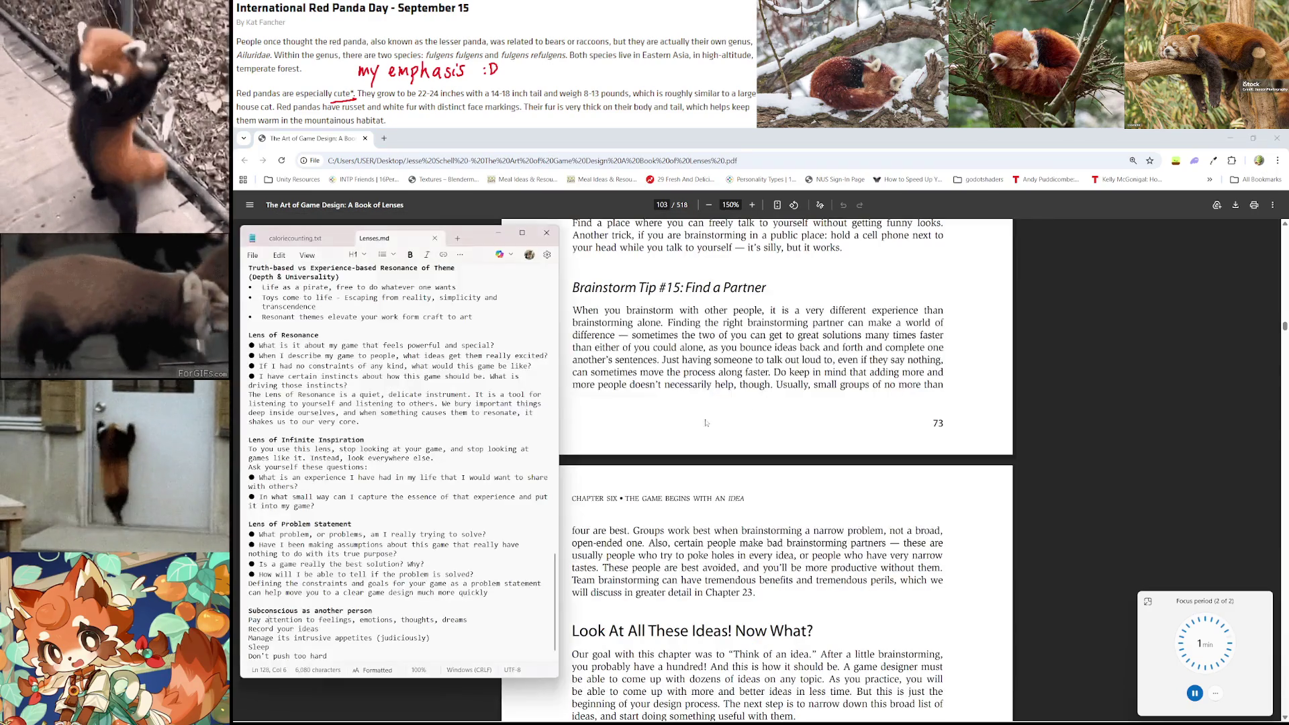
left_click(333, 657)
key("Return")
key("Return")
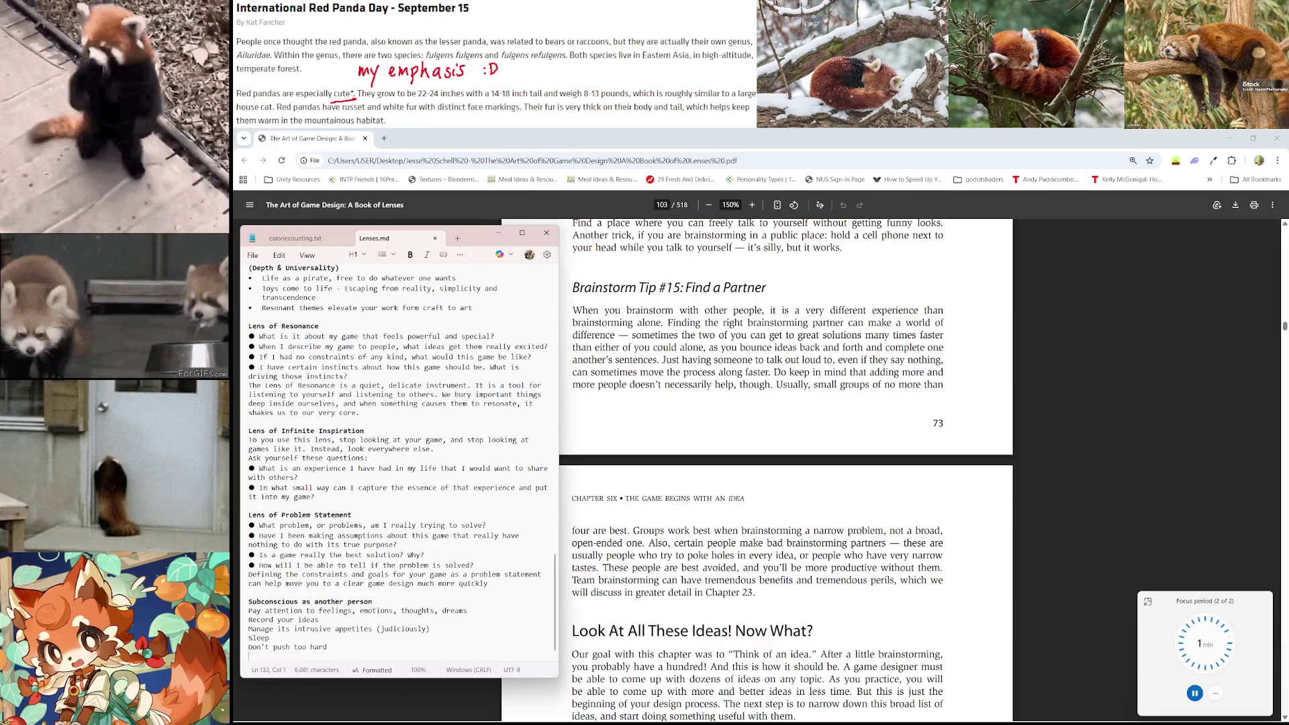
type("Brainstorm")
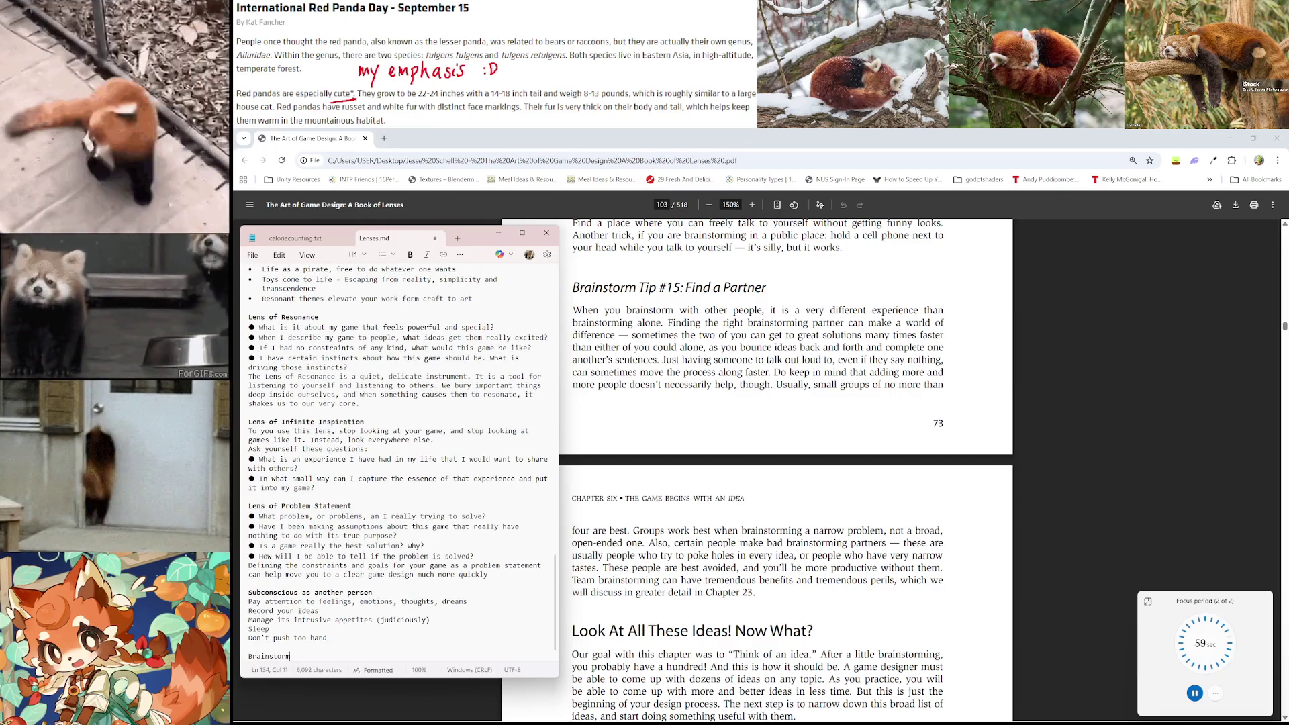
type("ing Tips")
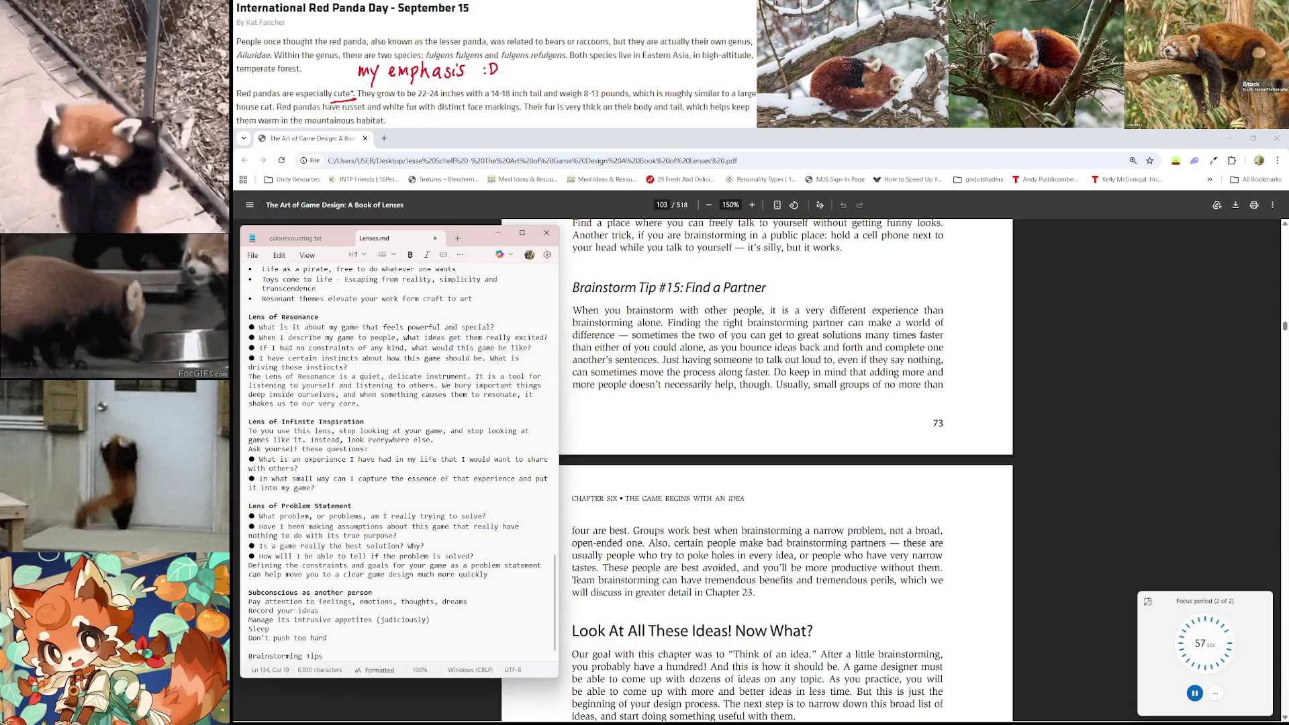
Make the 'Brainstorming Tips' heading bold and add an empty line beneath it
key("shift+Home")
key("ctrl+b")
key("End")
key("Return")
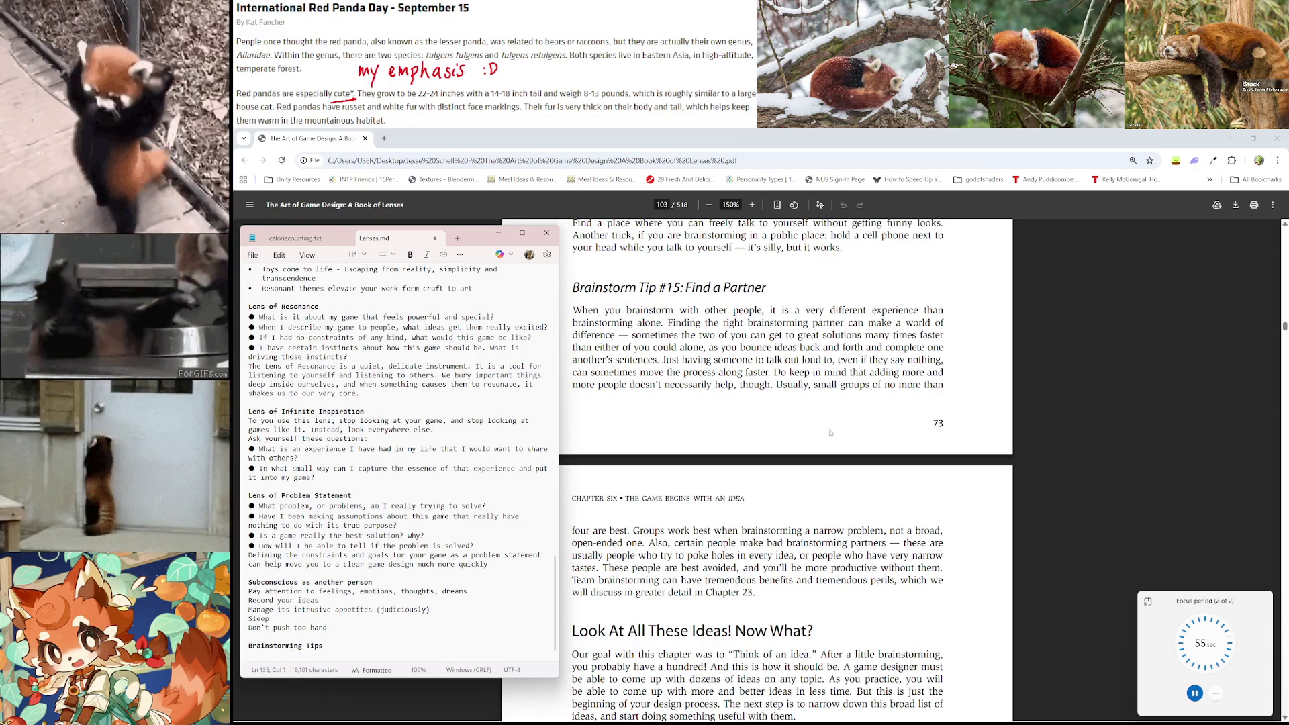
Scroll the PDF back up to page 98 at Brainstorm Tips #4–#6
scroll(816, 439, "up", 20)
scroll(816, 439, "up", 20)
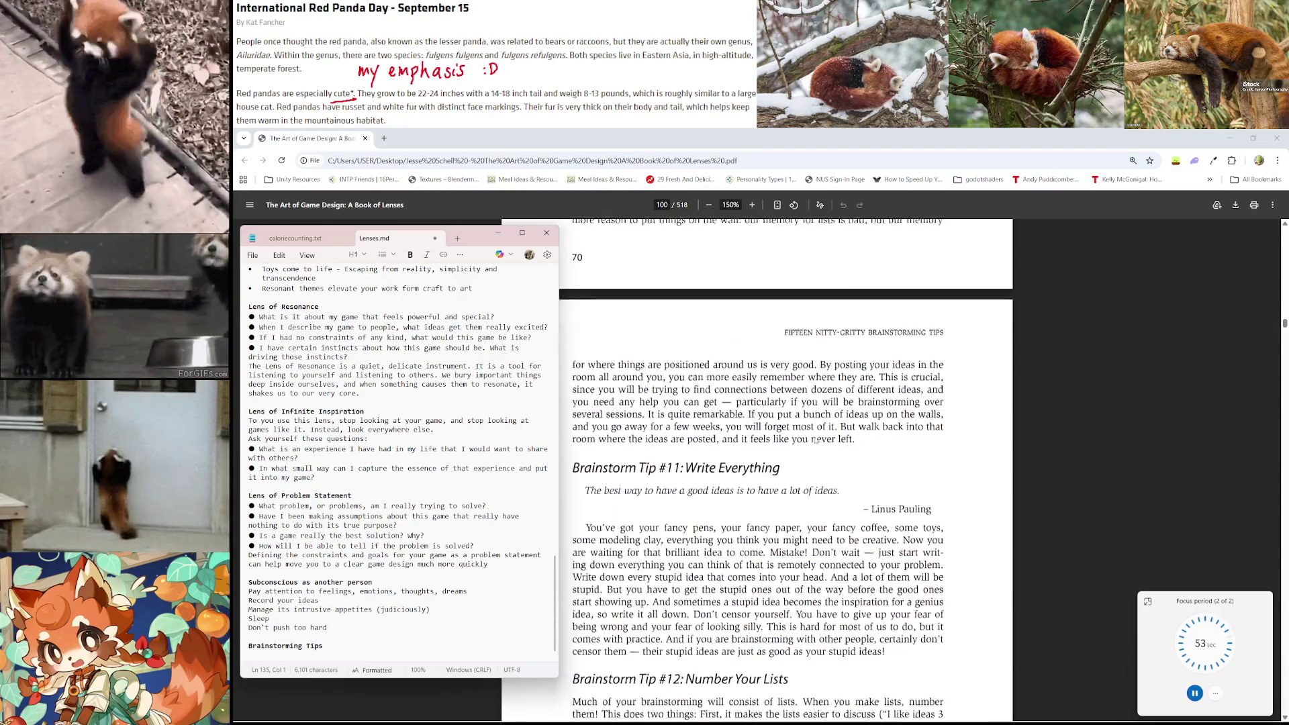
scroll(815, 441, "up", 10)
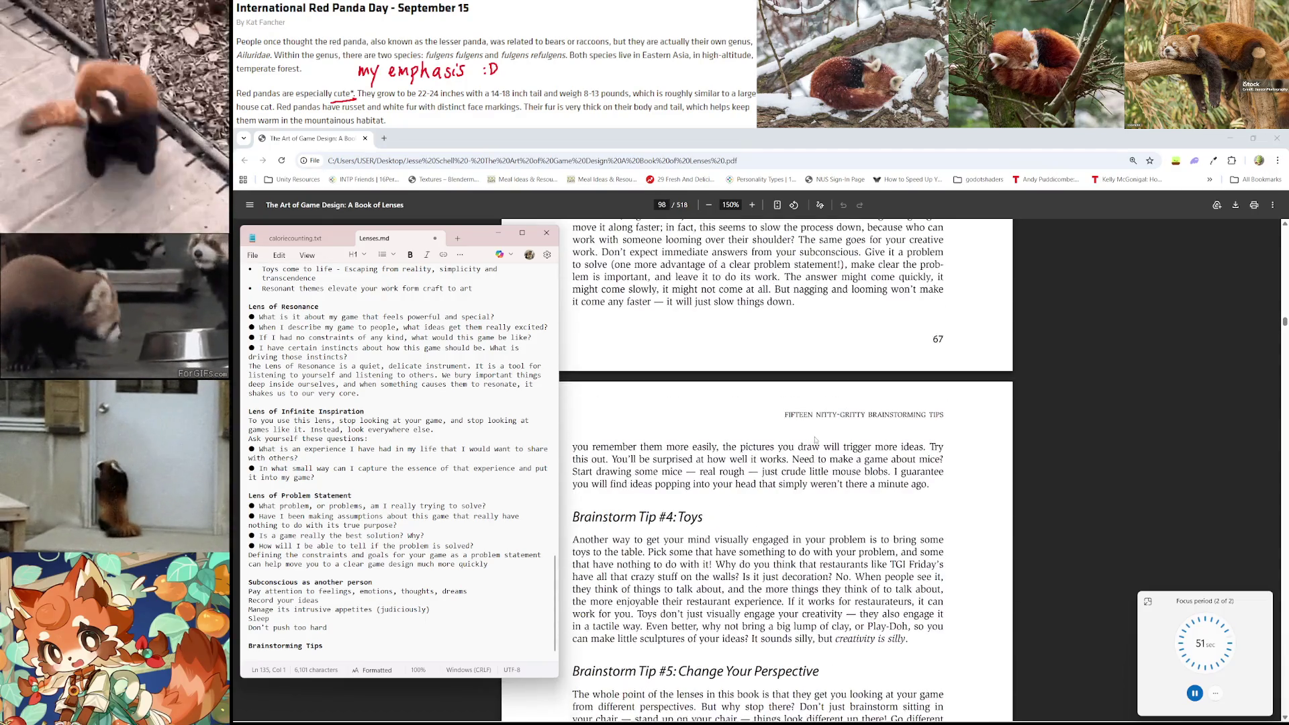
scroll(815, 436, "down", 2)
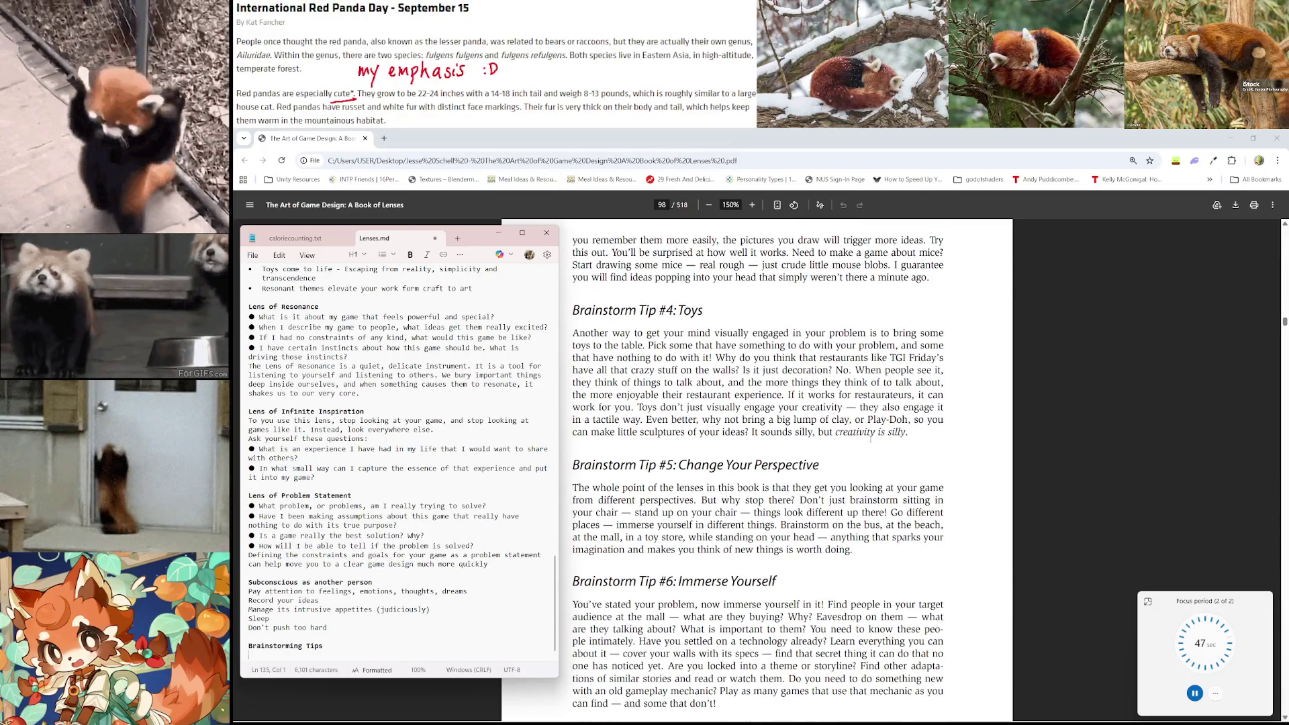
Add bullets 'play with physical toys', 'find a new environment' and 'immerse yourself', fixing typos along the way
type("-")
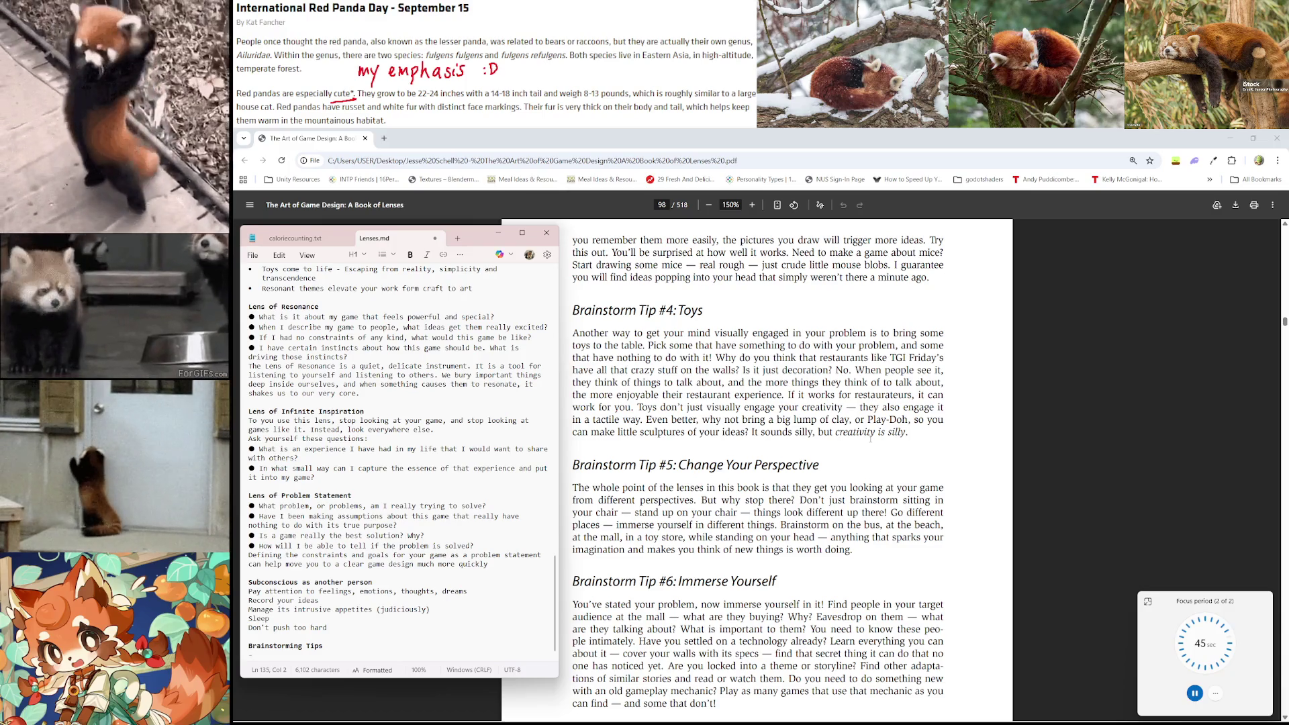
type("lay with")
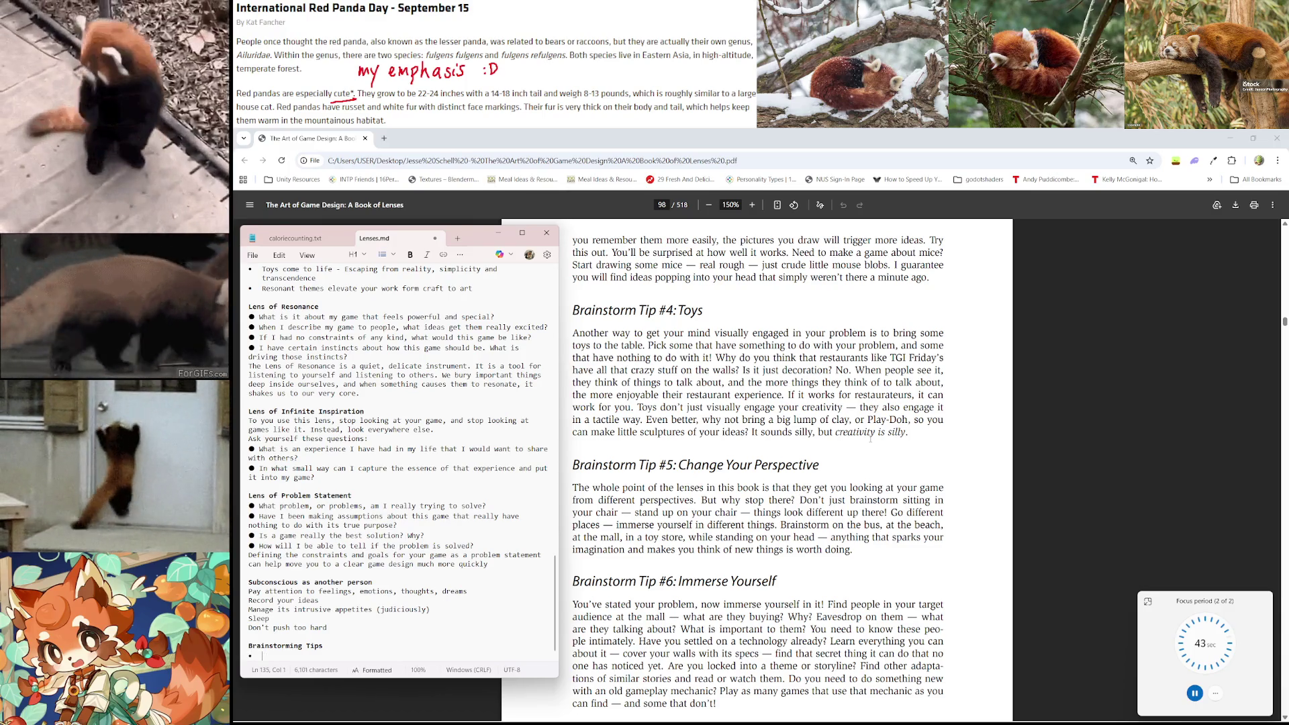
type(" phs")
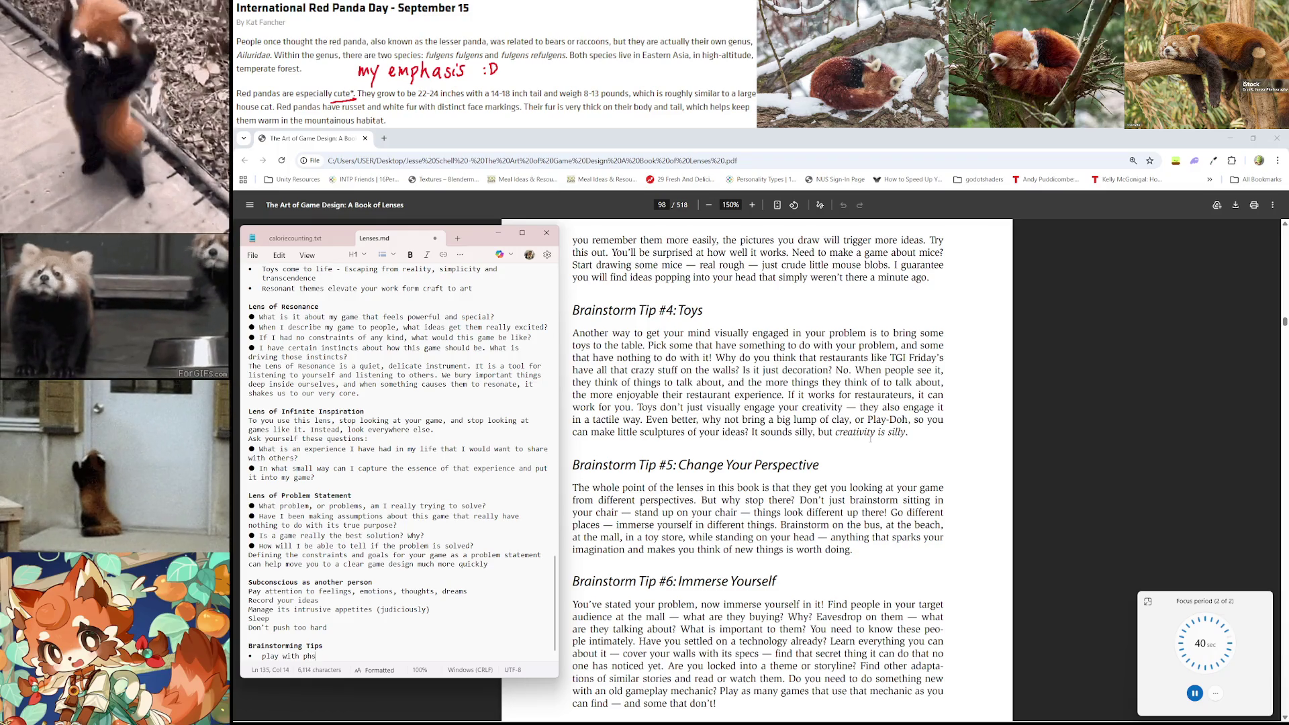
key("BackSpace")
type("ysical toy")
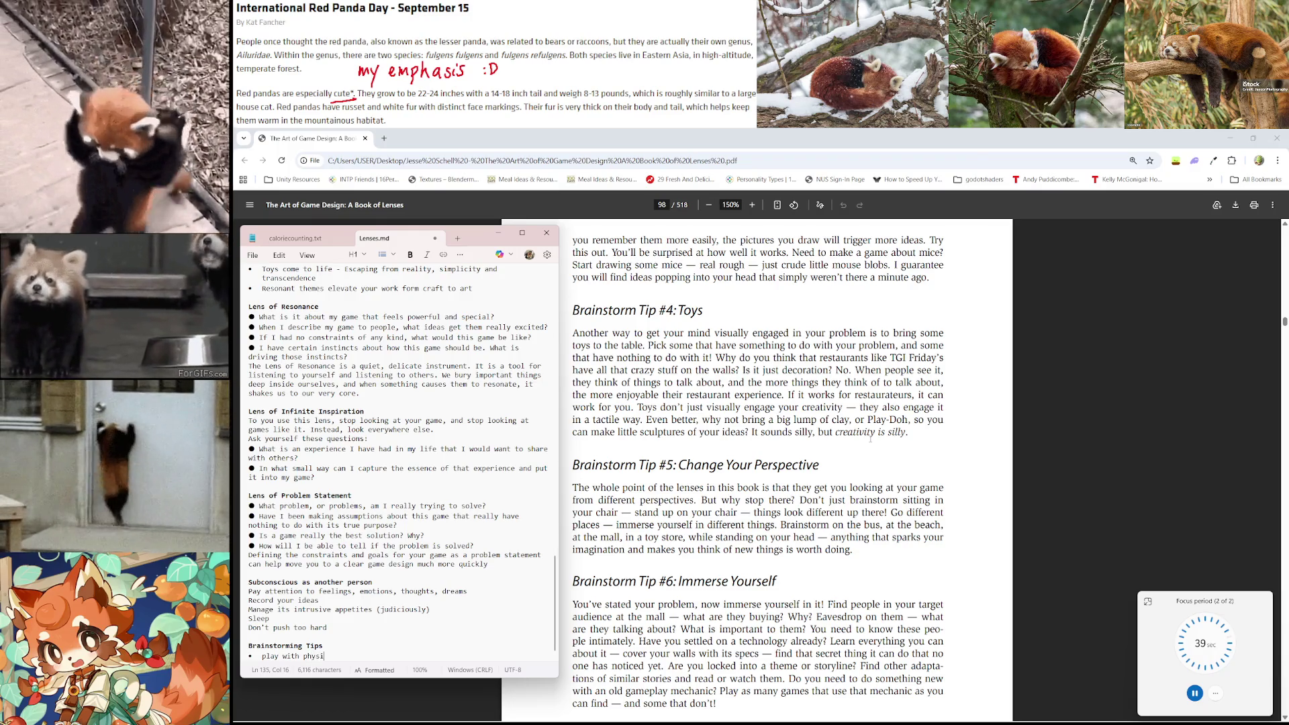
type("s")
key("Return")
type("cha")
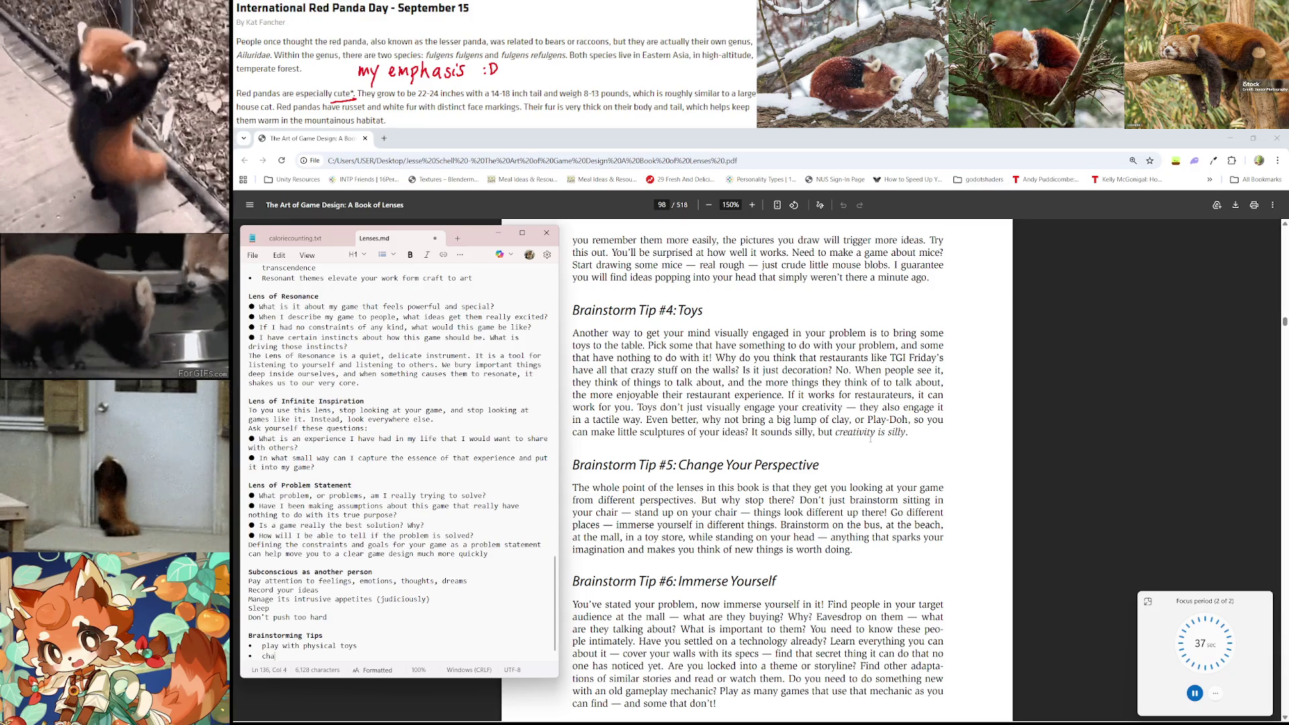
type("nge your e")
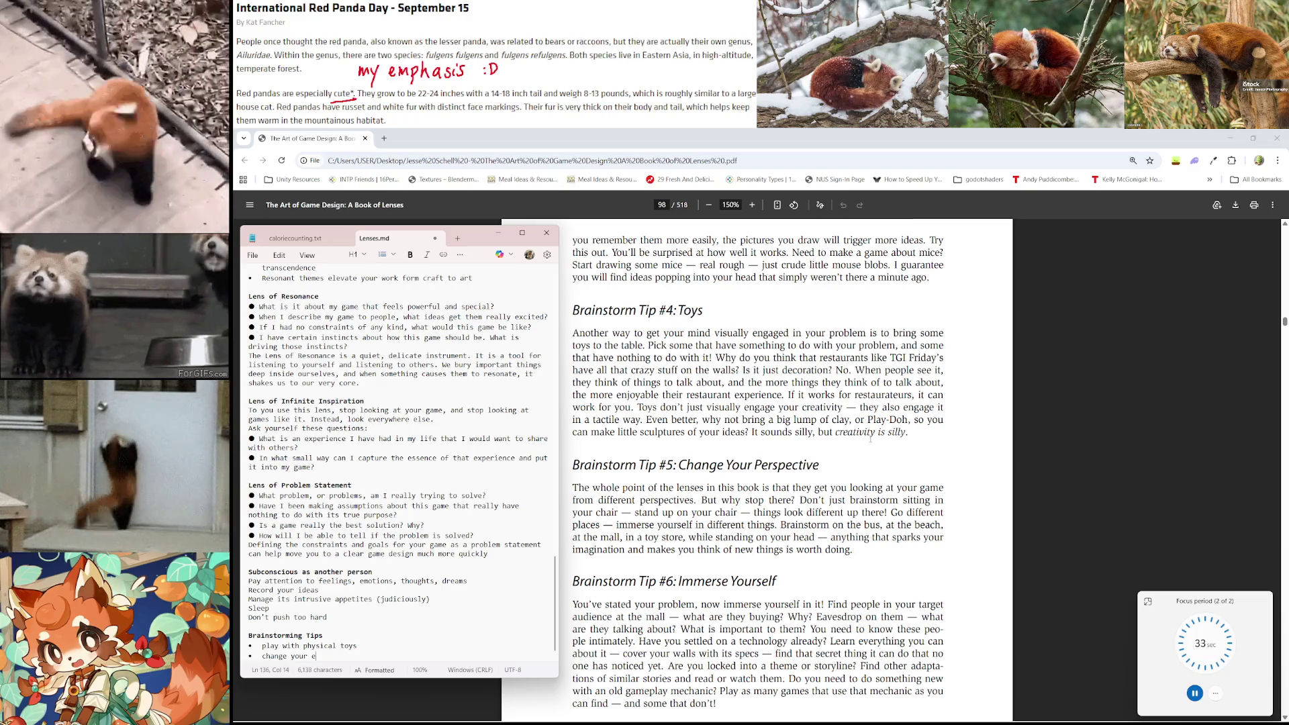
key("BackSpace")
key("BackSpace")
key("BackSpace")
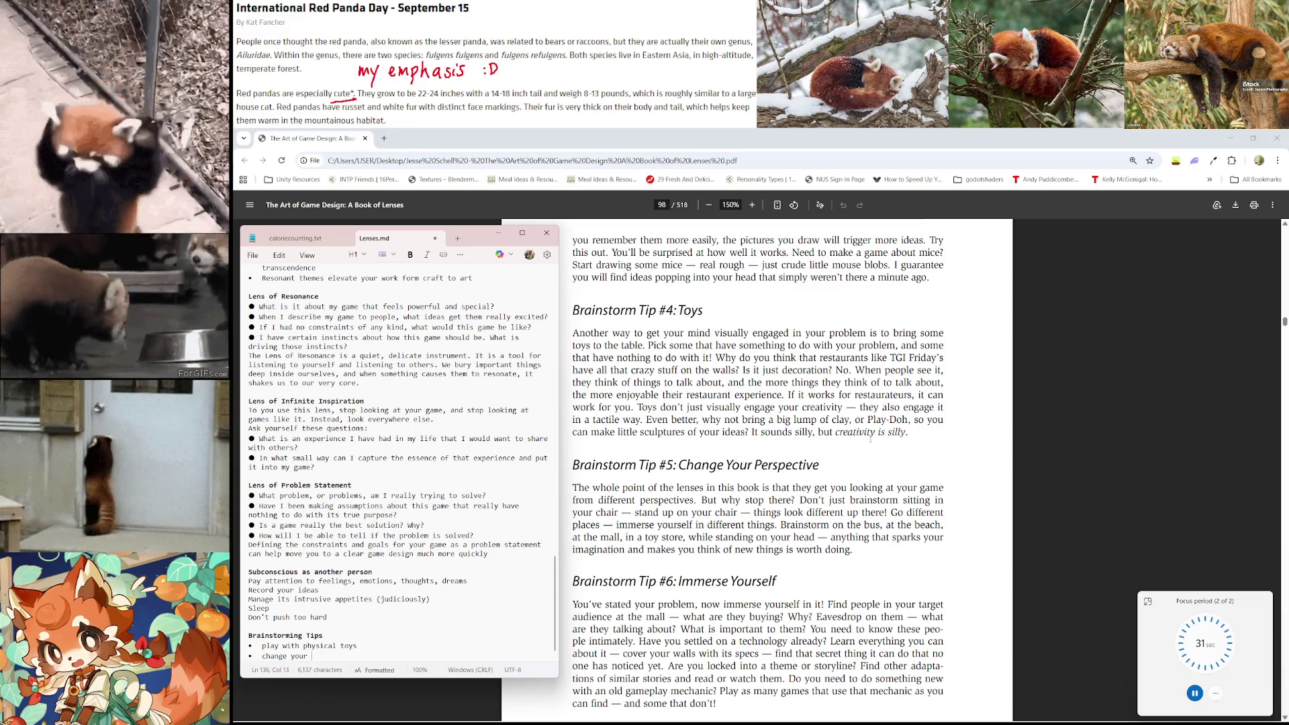
key("BackSpace")
key("BackSpace")
key("BackSpace")
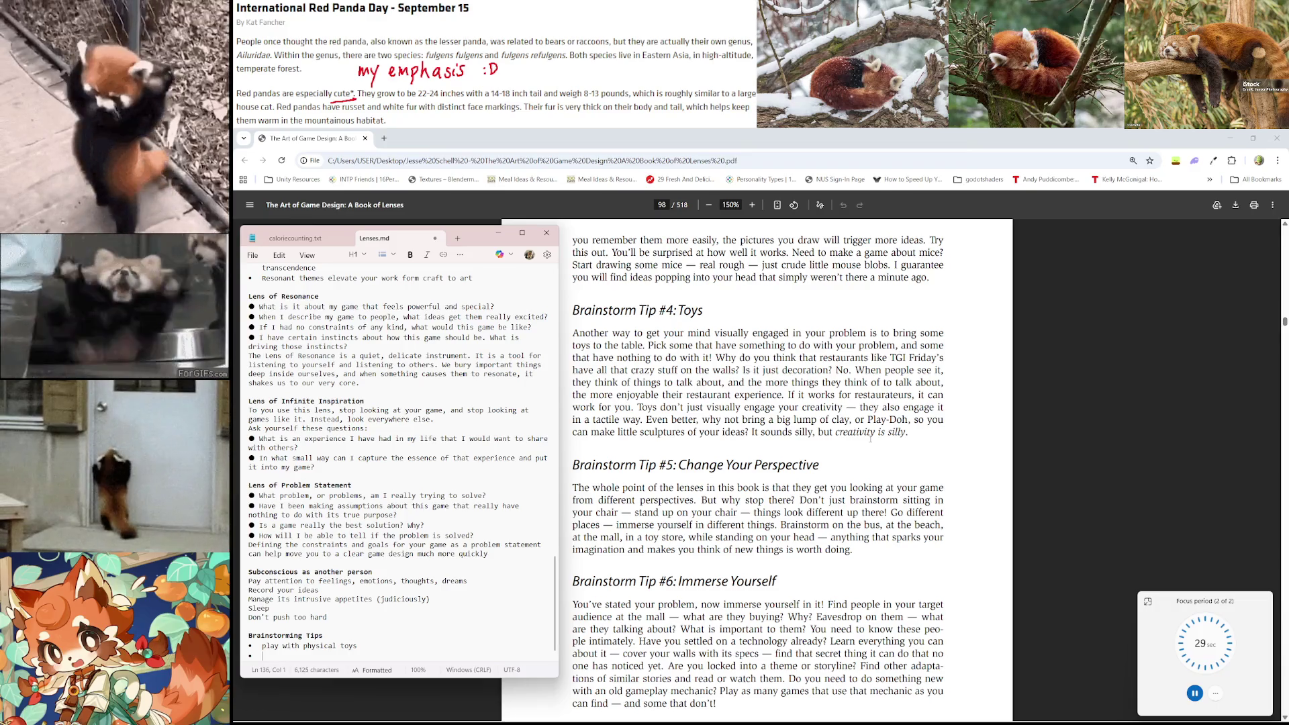
type("find a new ne")
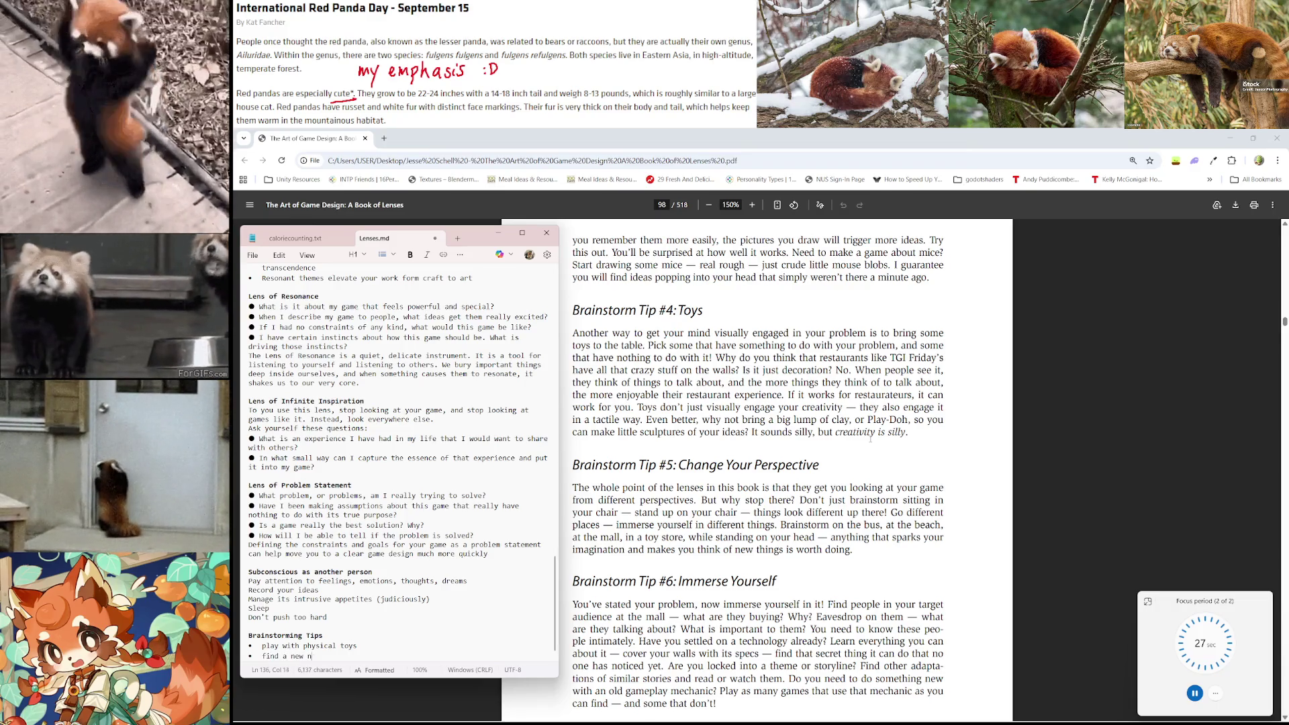
type("vironment")
key("Return")
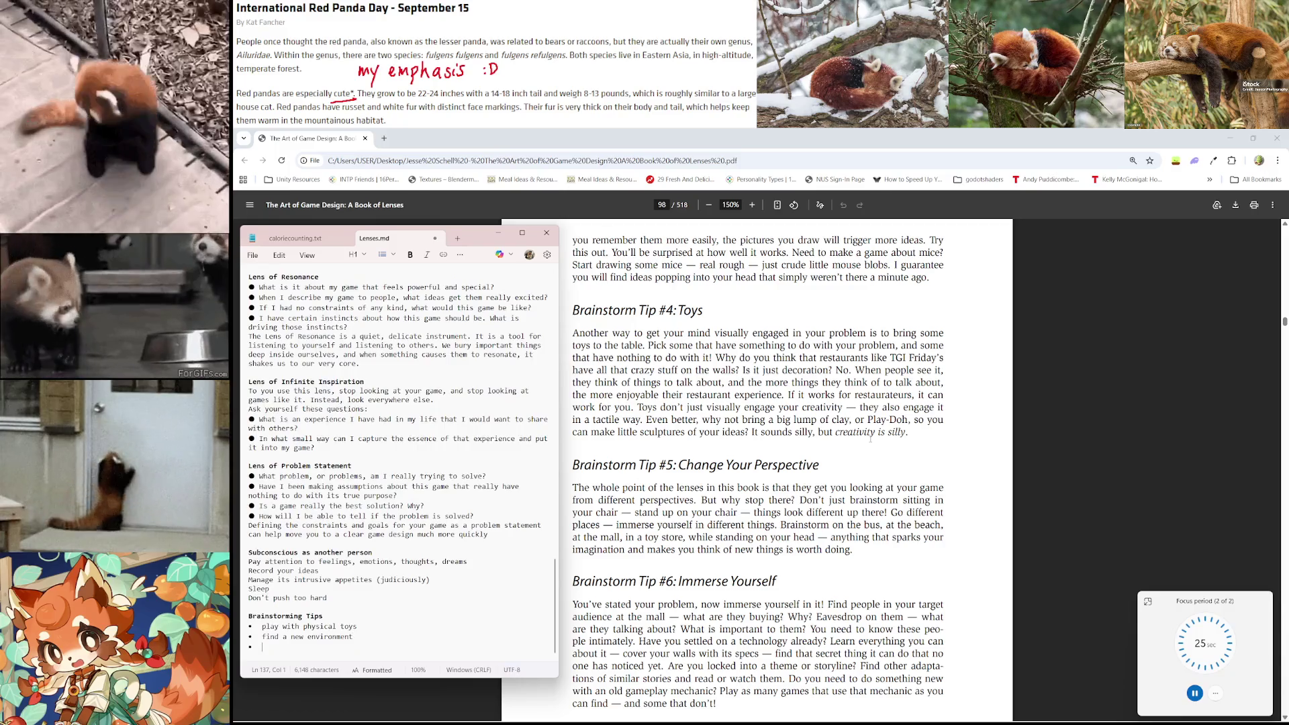
type("immerse ")
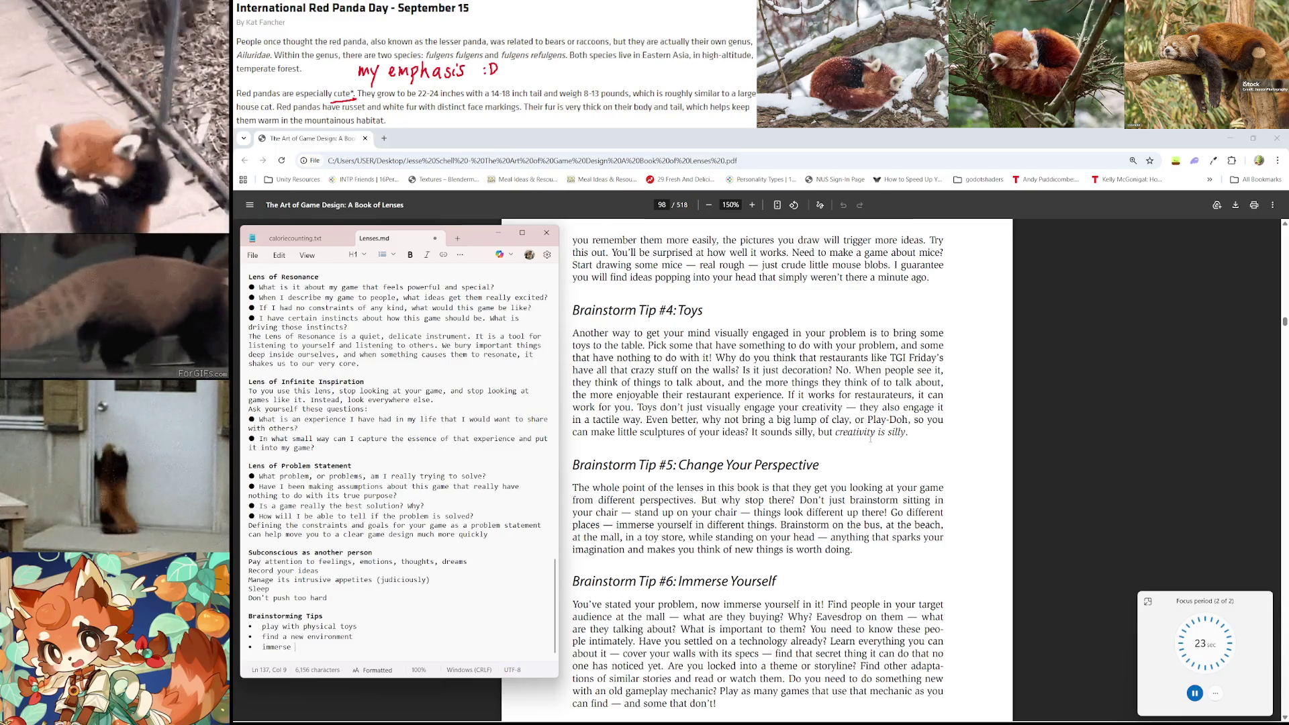
type("yourself")
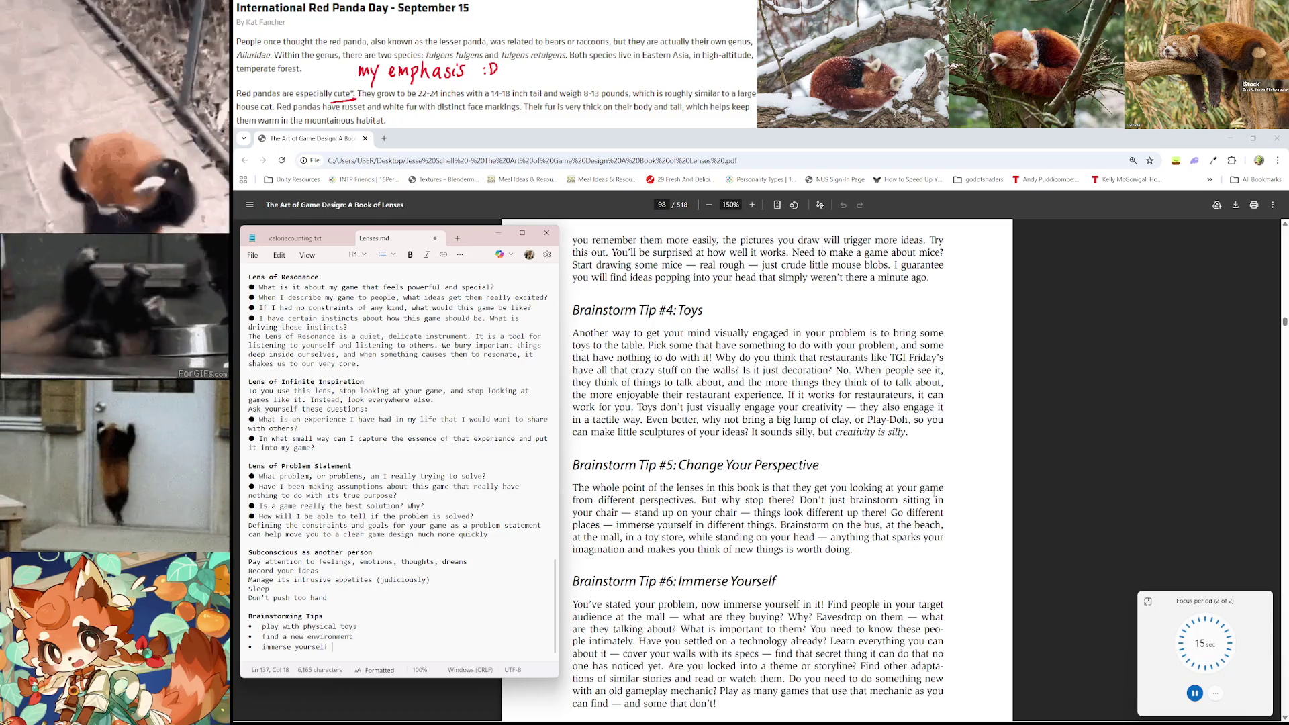
Add 'crack jokes' and 'spare no expense' as new bullets below 'immerse yourself'
scroll(935, 492, "down", 5)
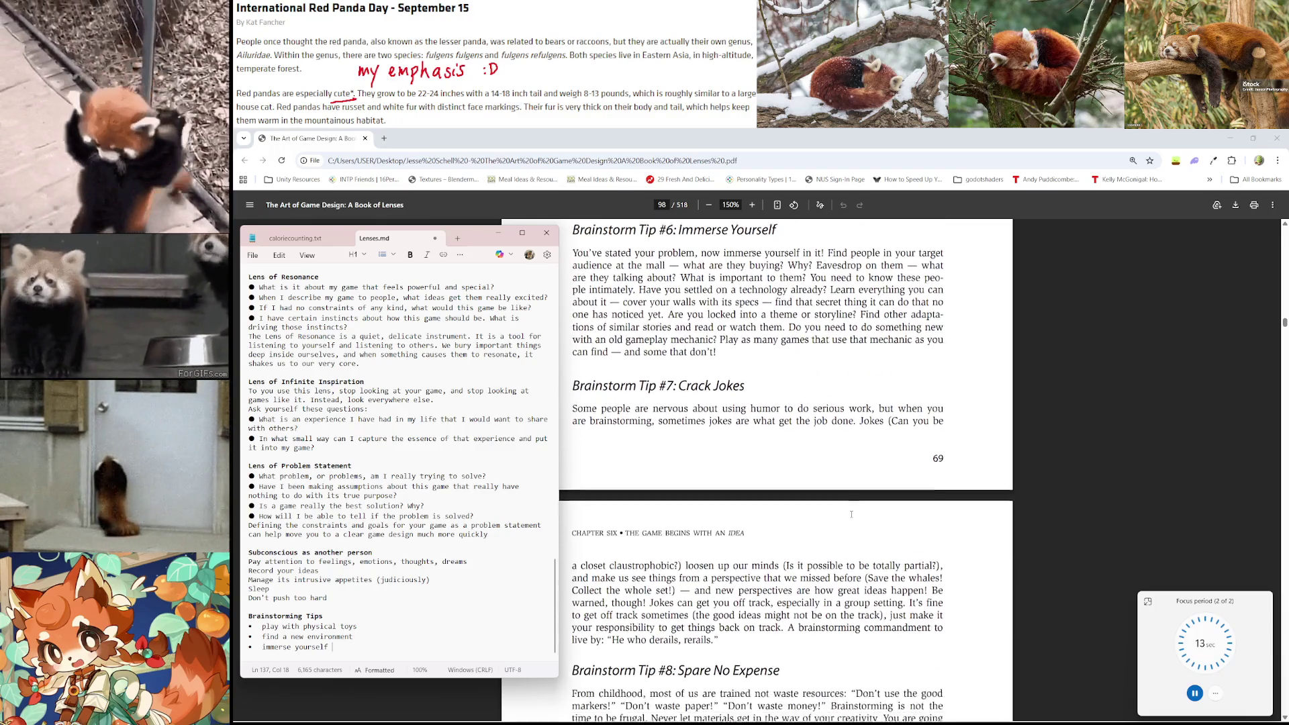
key("Return")
type("crack jokes")
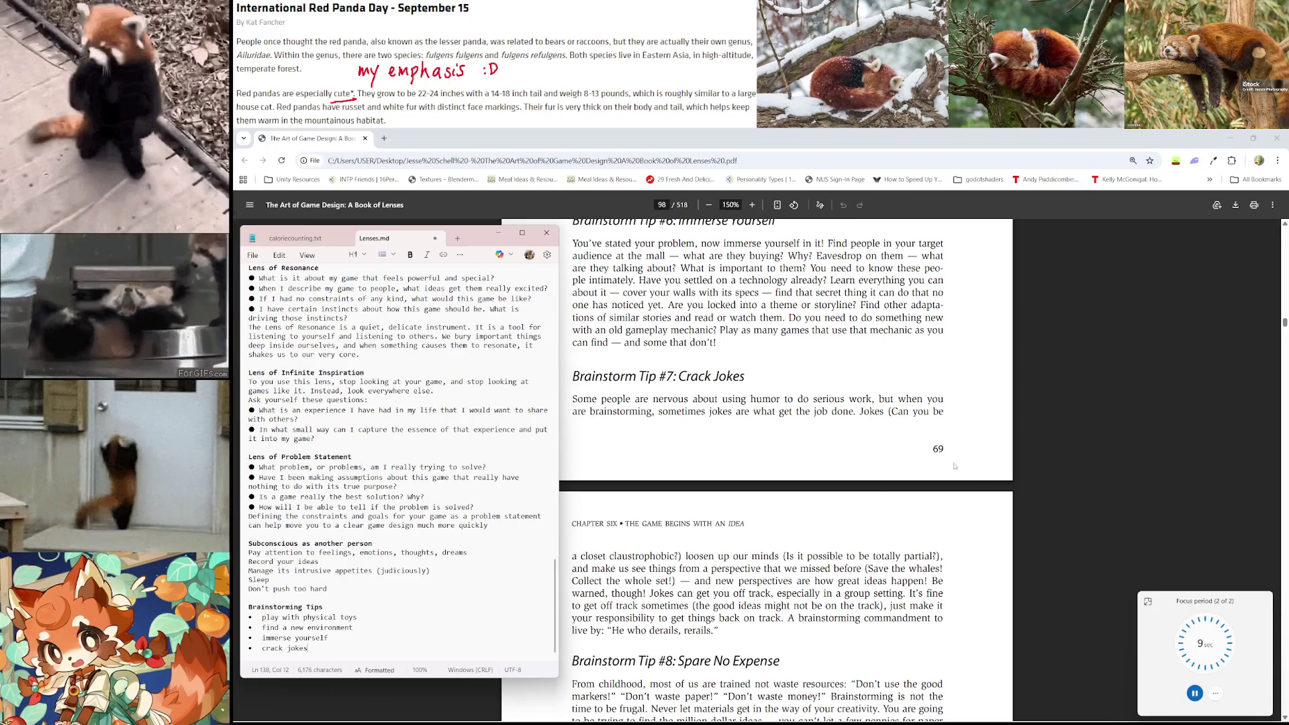
scroll(954, 466, "down", 2)
scroll(909, 481, "down", 1)
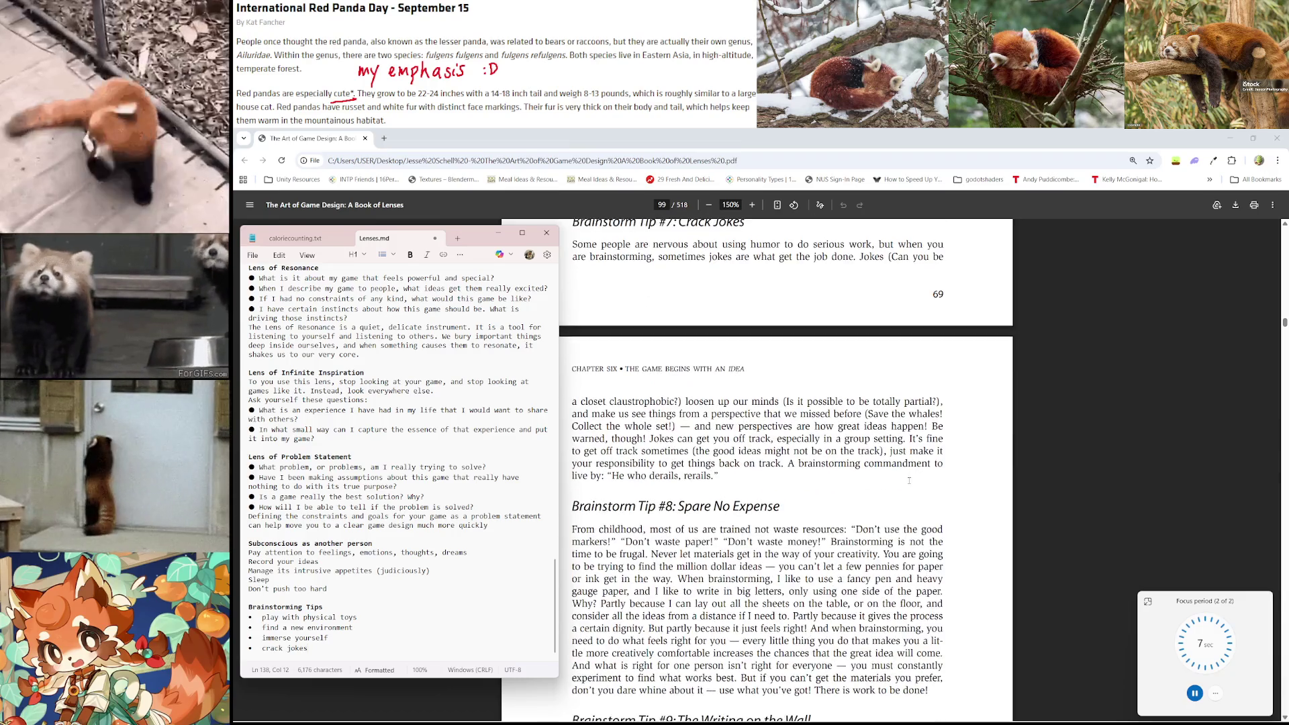
scroll(859, 475, "down", 1)
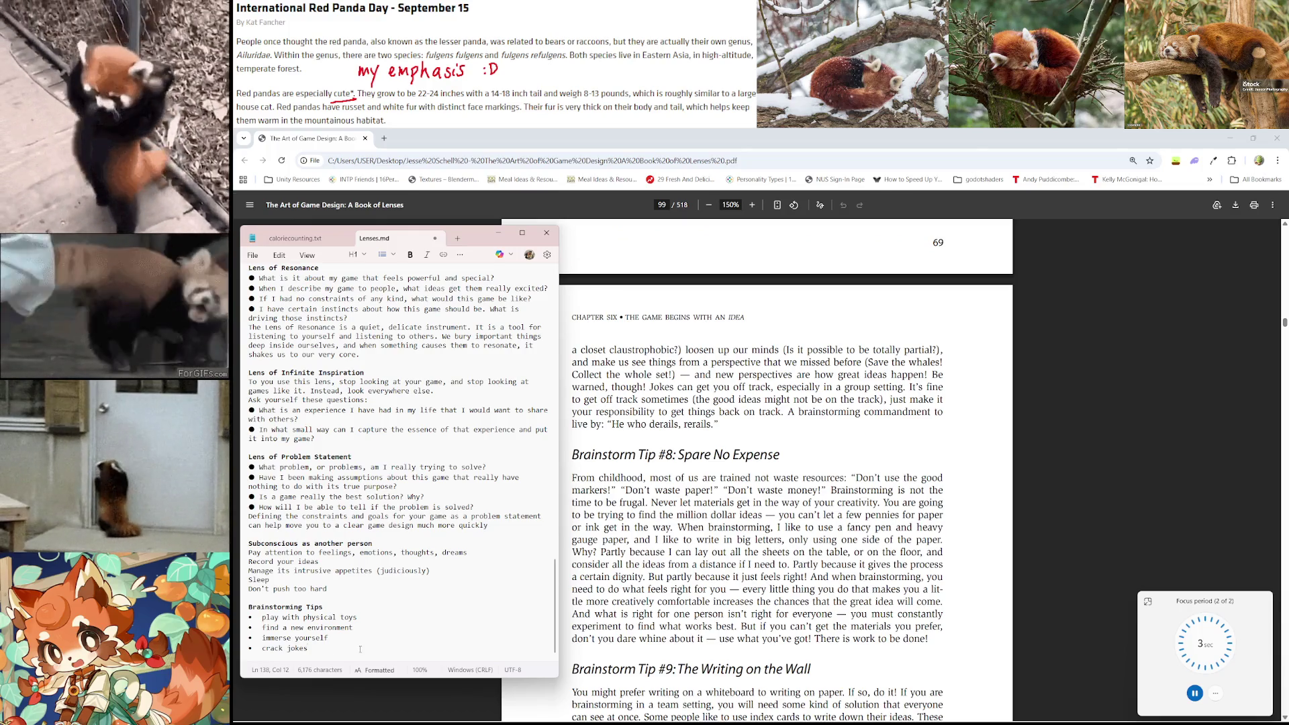
key("Return")
type("spar")
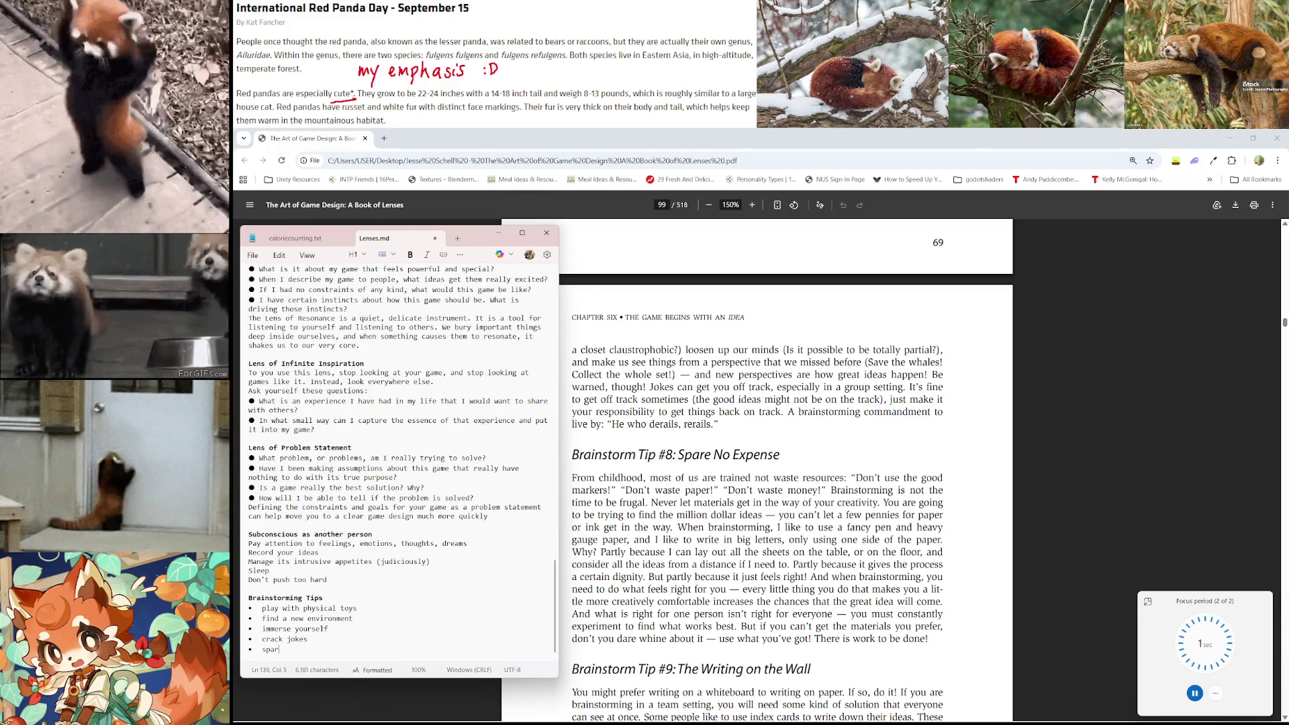
type("e no expense")
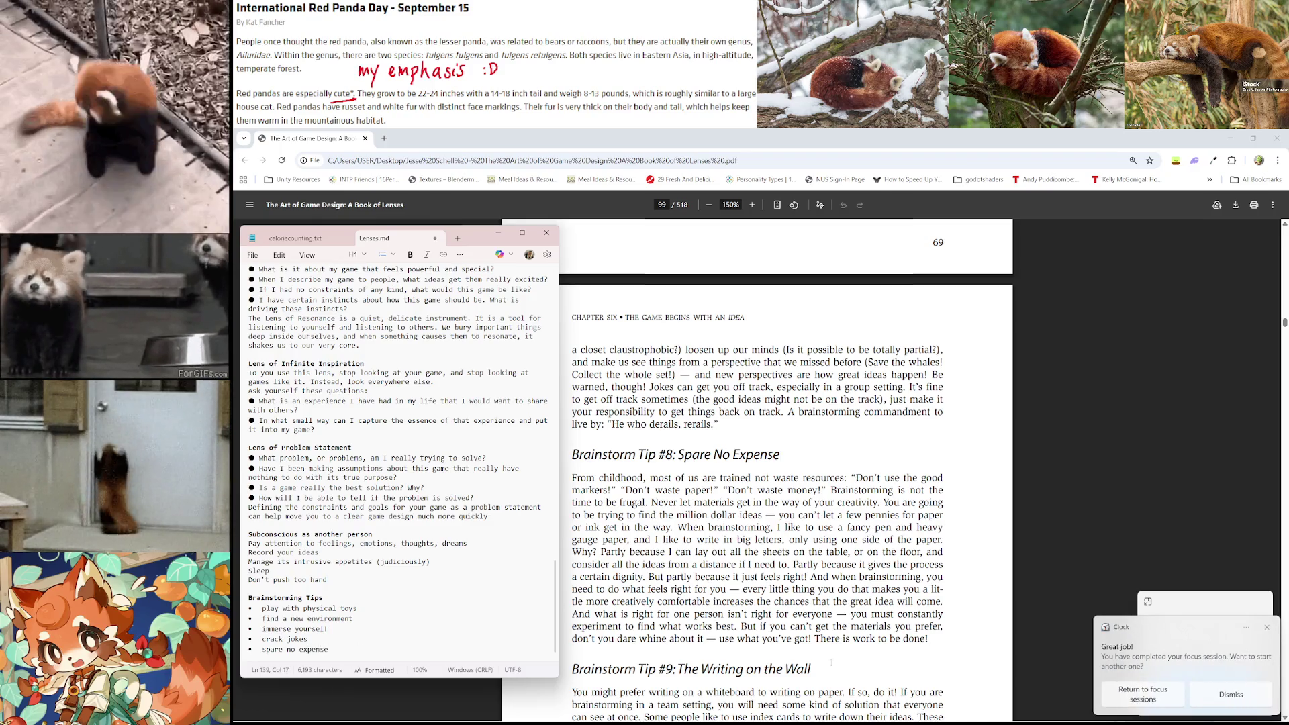
Dismiss the finished focus-session notice in Clock and start a new focus session
left_click(1123, 681)
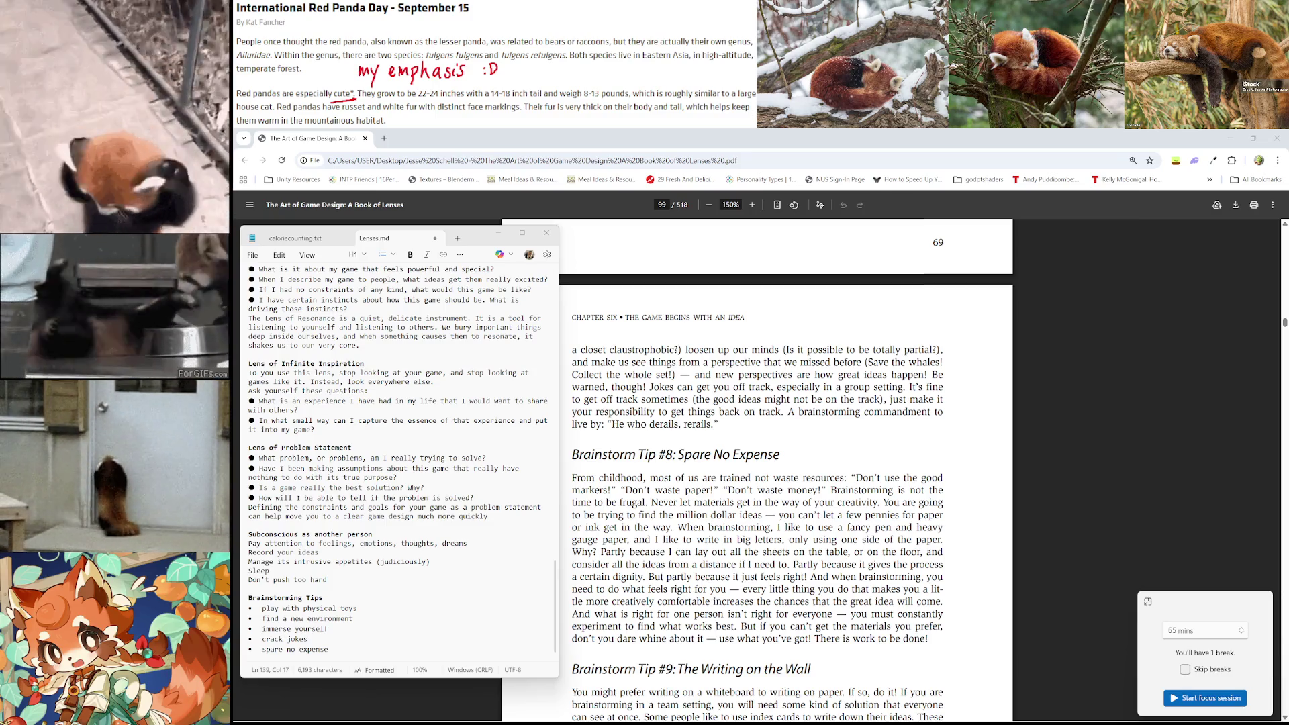
left_click(1209, 699)
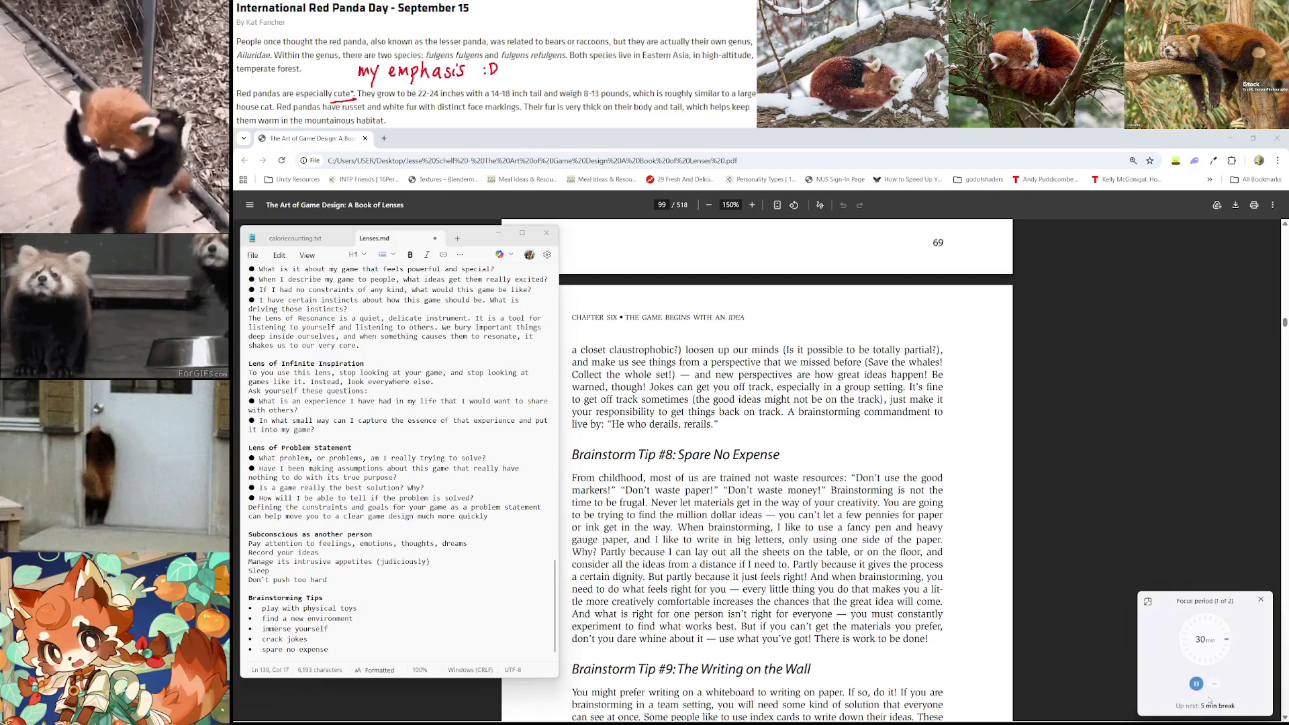
scroll(793, 517, "down", 3)
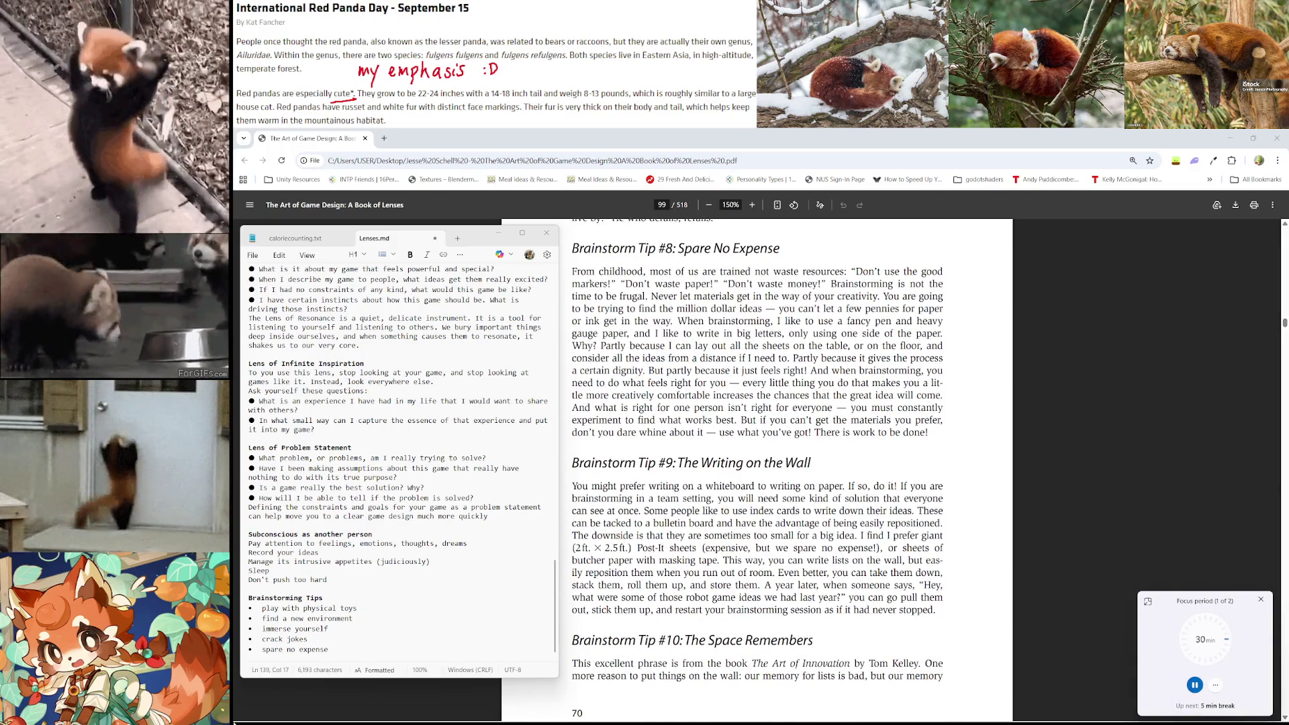
Add the bullets 'write on the wall' and 'the space remembers' below 'spare no expense'
left_click(335, 640)
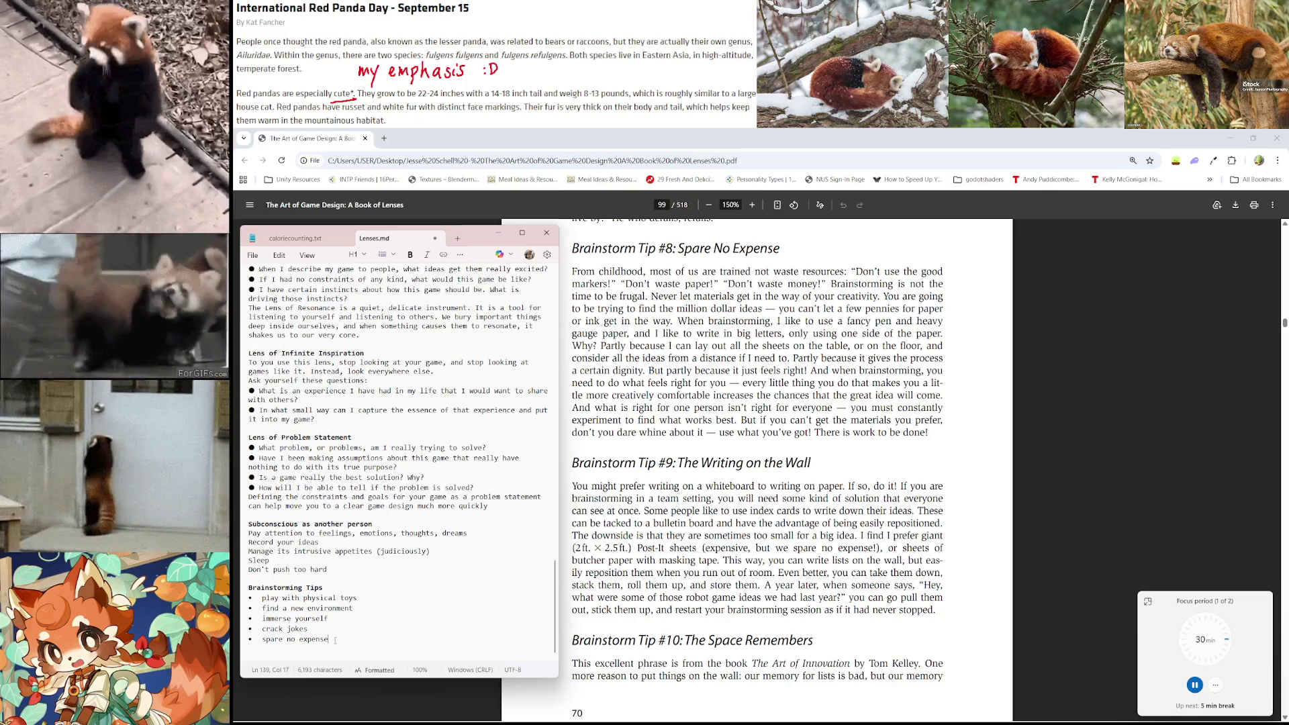
key("Return")
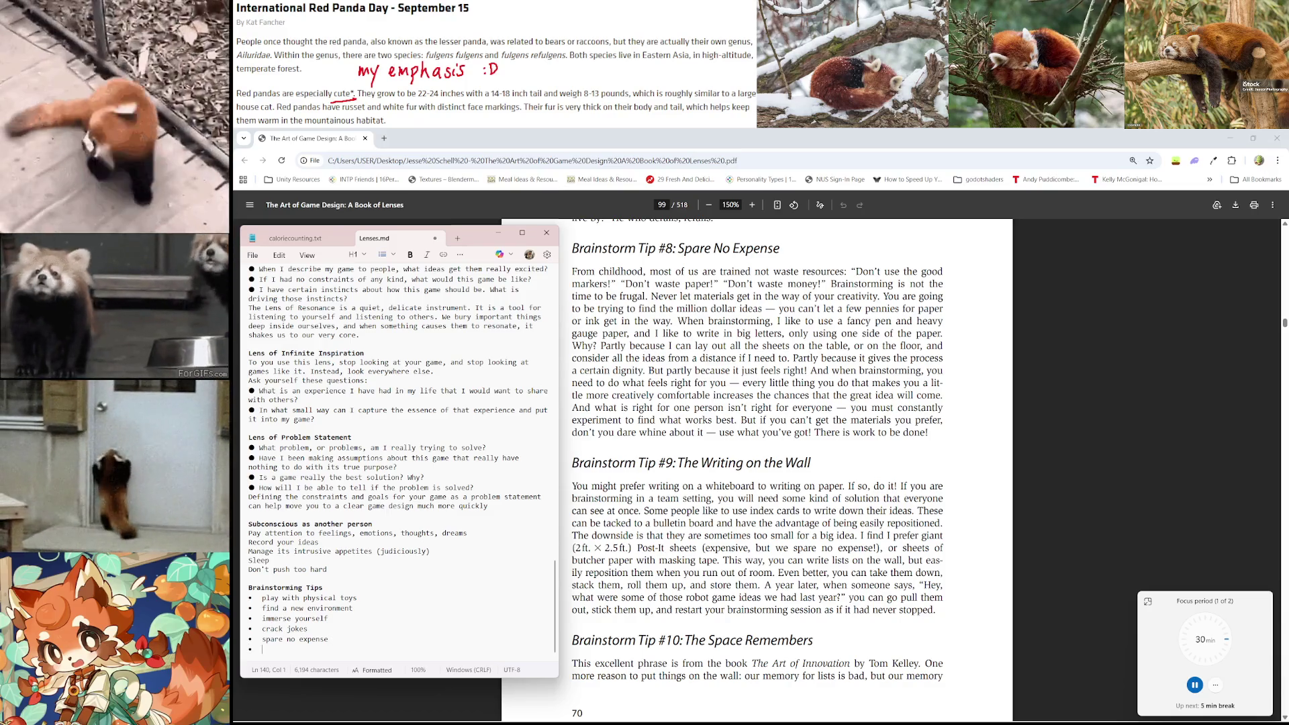
type("write")
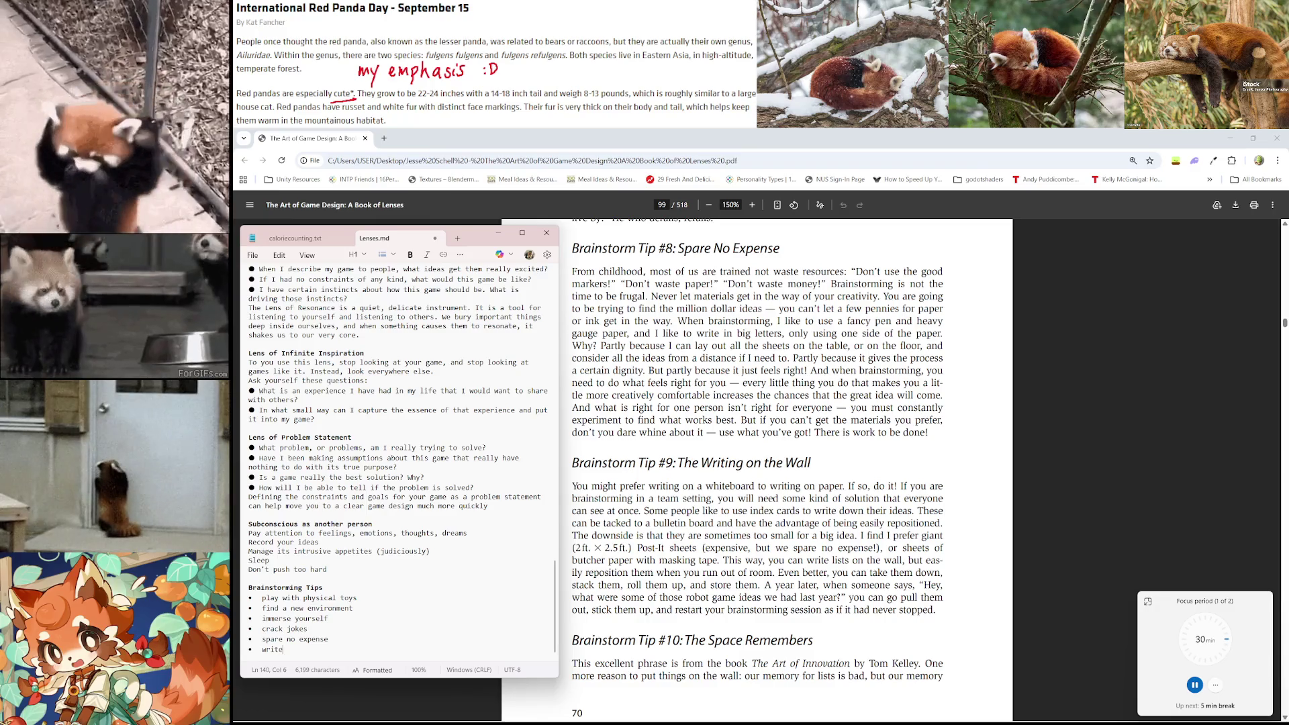
type(" on the wall")
key("Return")
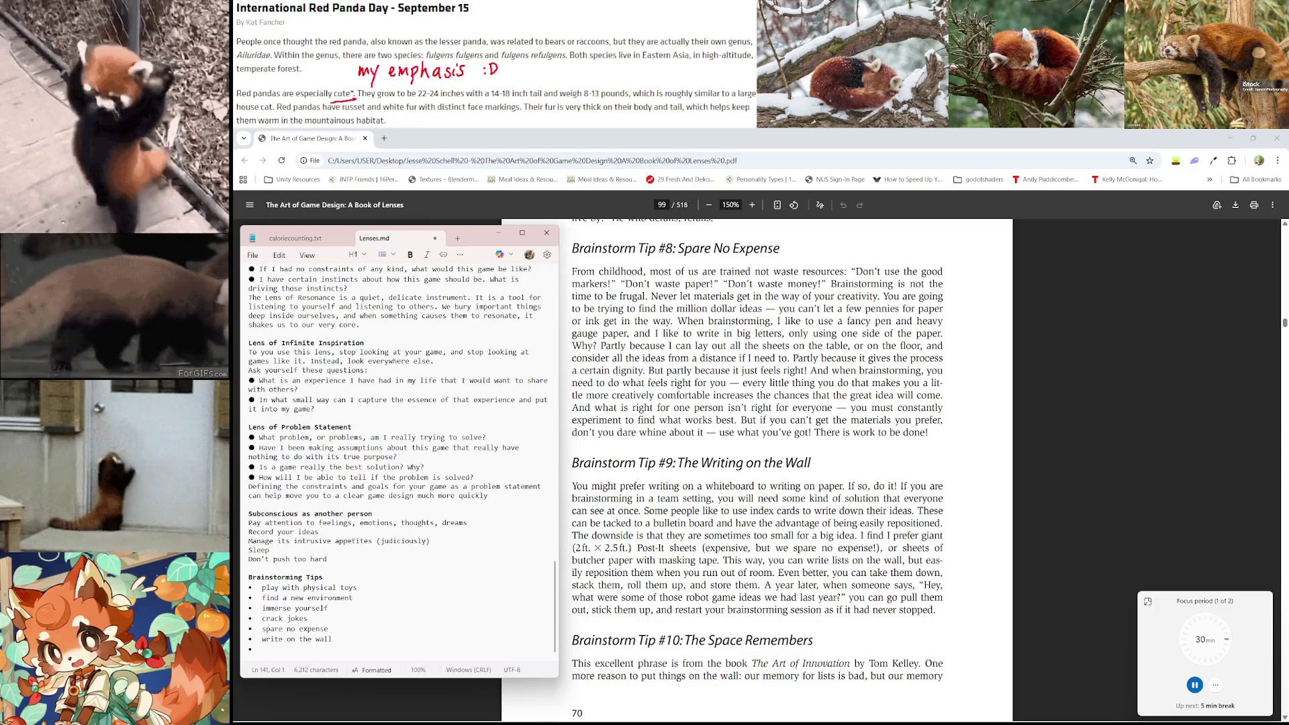
scroll(817, 587, "down", 3)
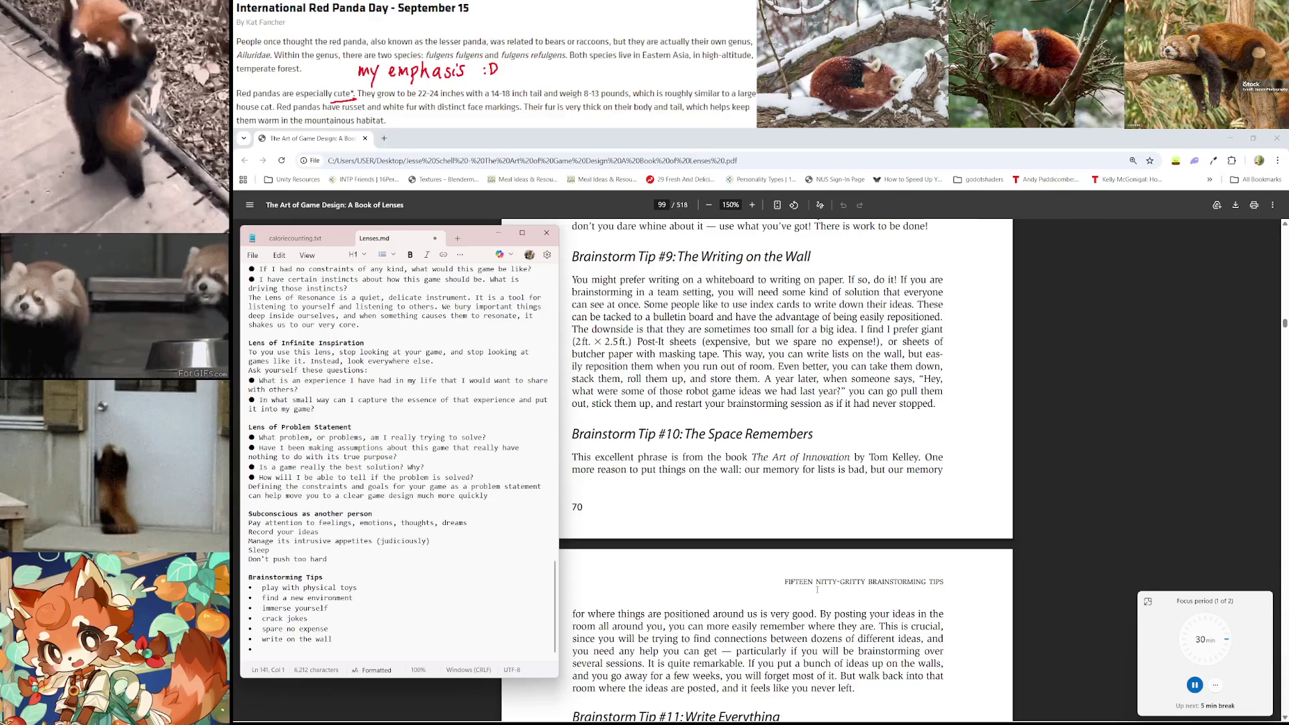
scroll(817, 589, "down", 2)
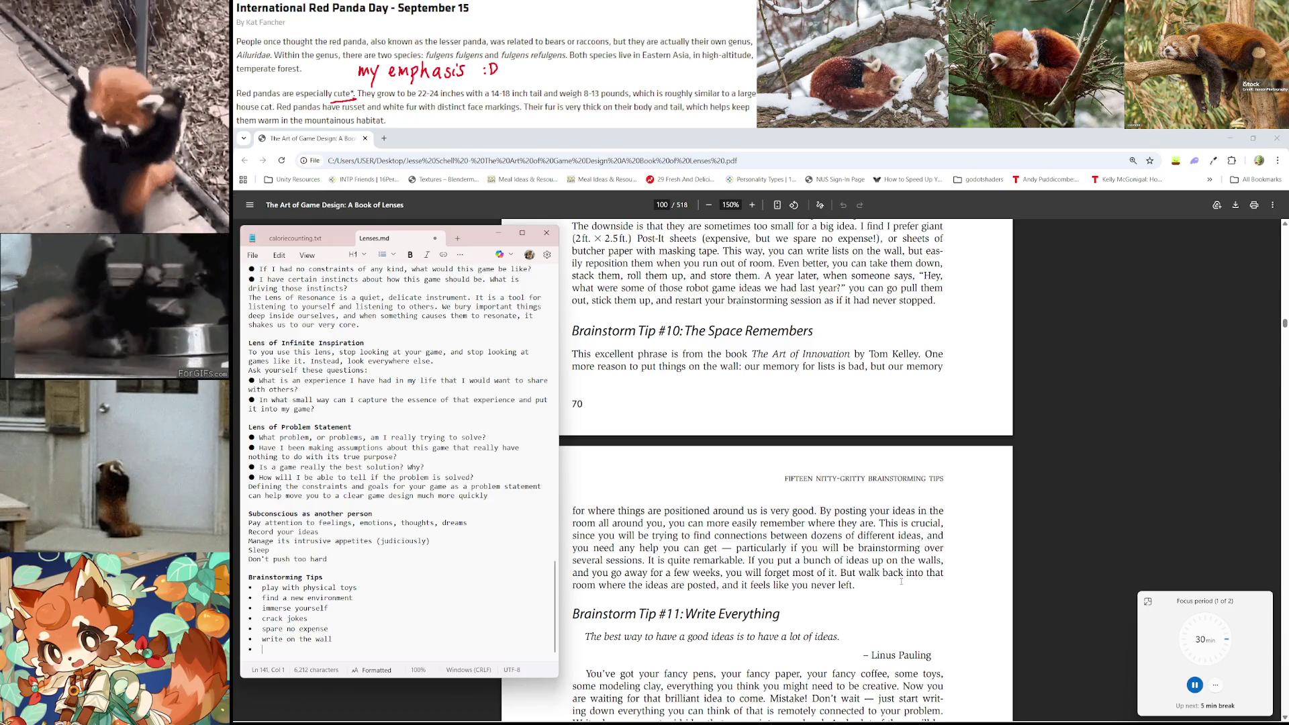
scroll(901, 581, "down", 1)
scroll(872, 591, "up", 1)
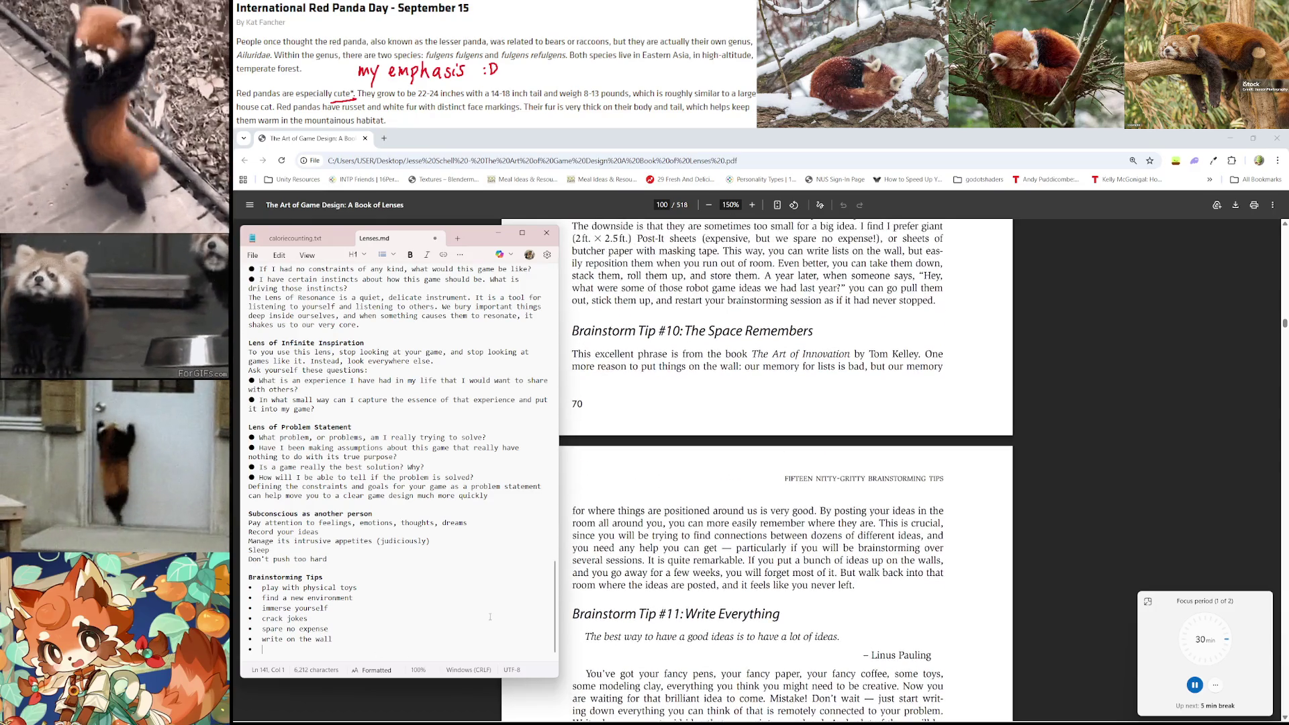
type("the space remem")
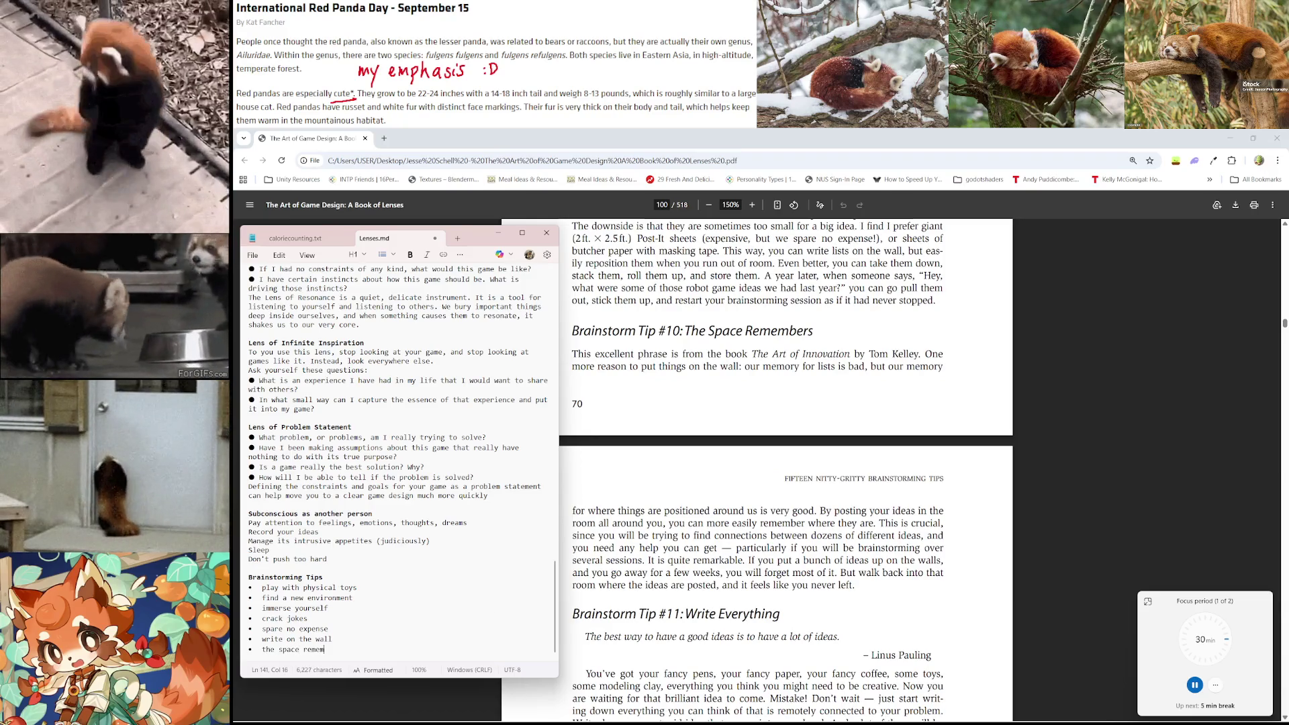
type("bers")
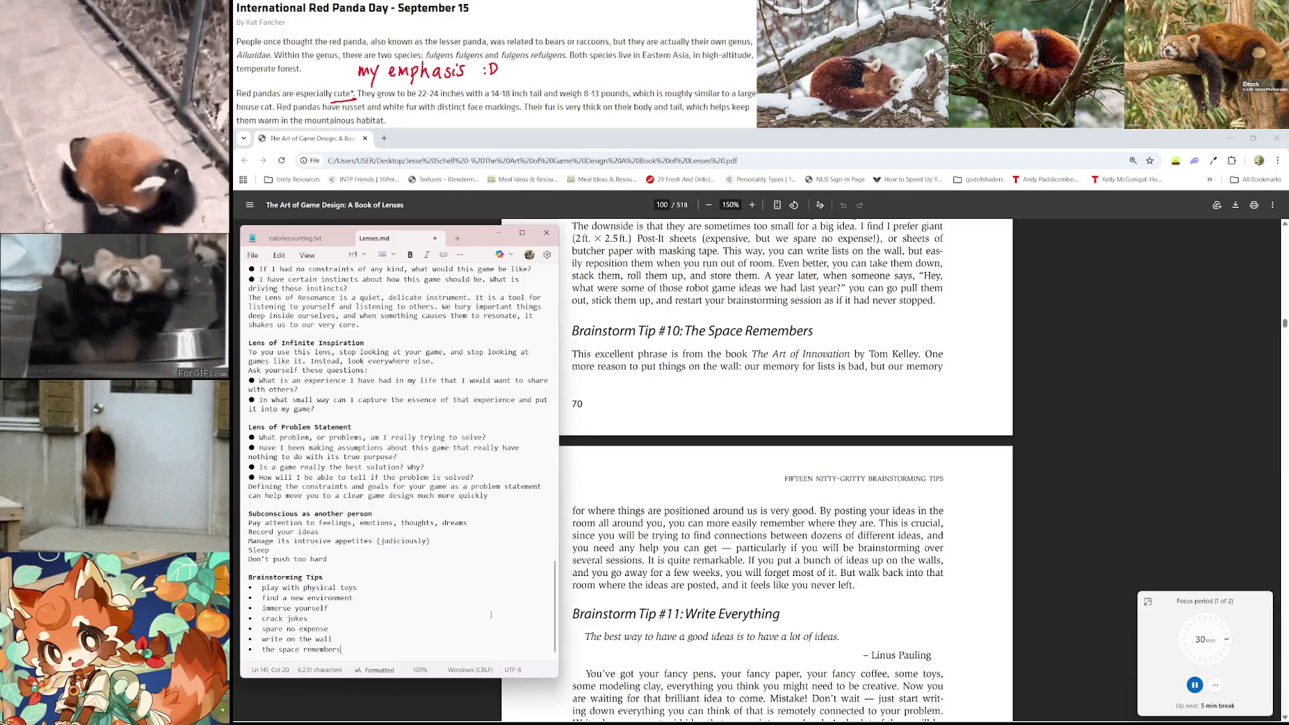
scroll(943, 513, "down", 3)
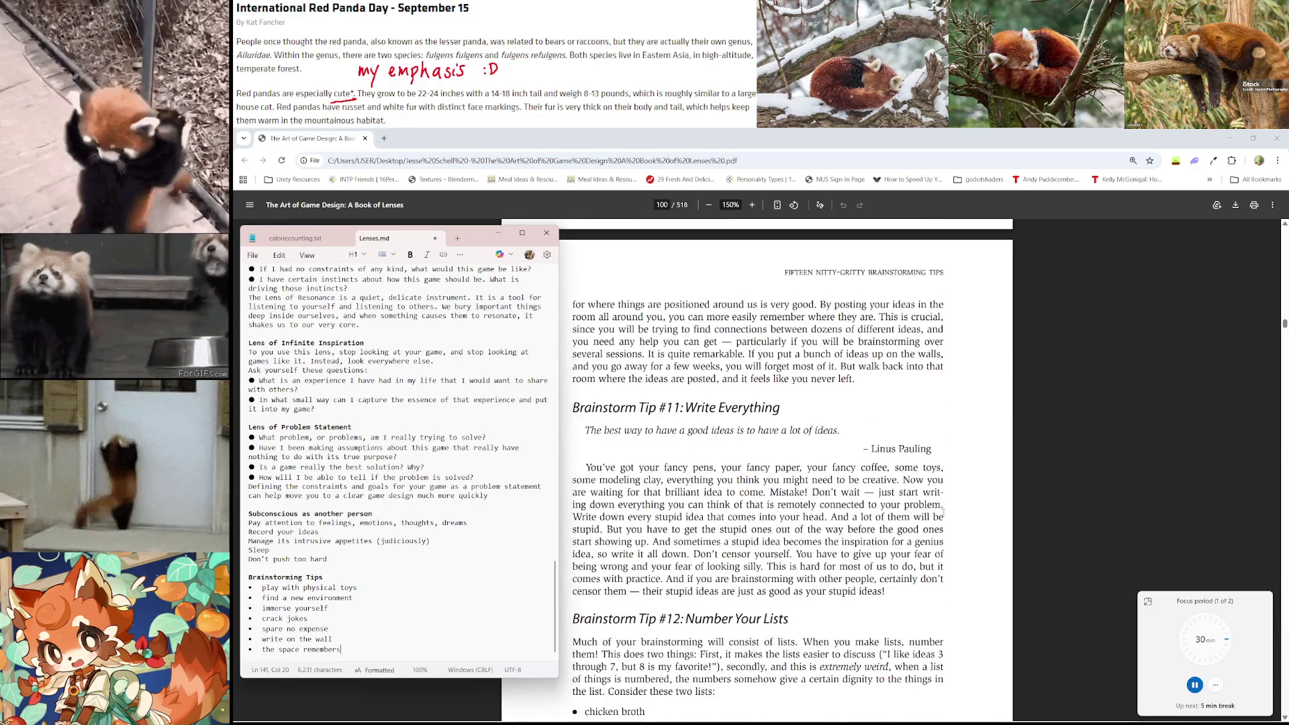
Add the bullets 'write everything down (even bad ones)' and 'number your lists'
key("Return")
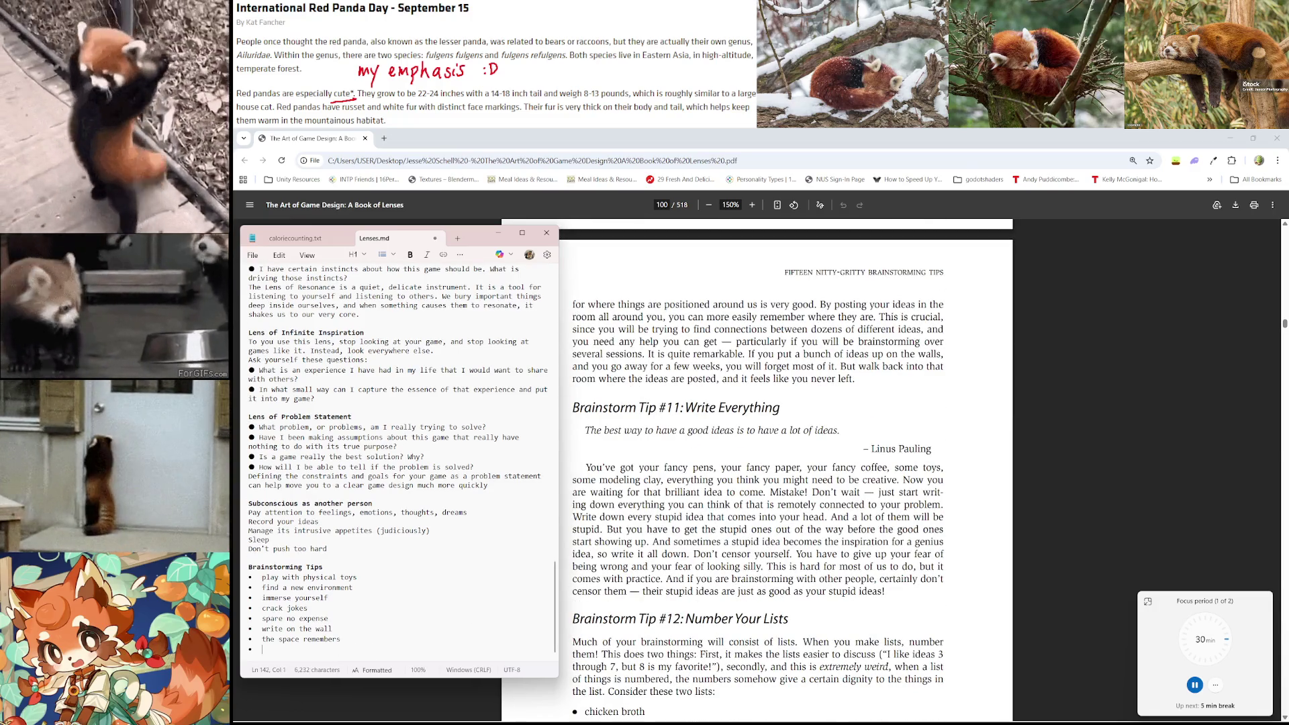
type("write EVER")
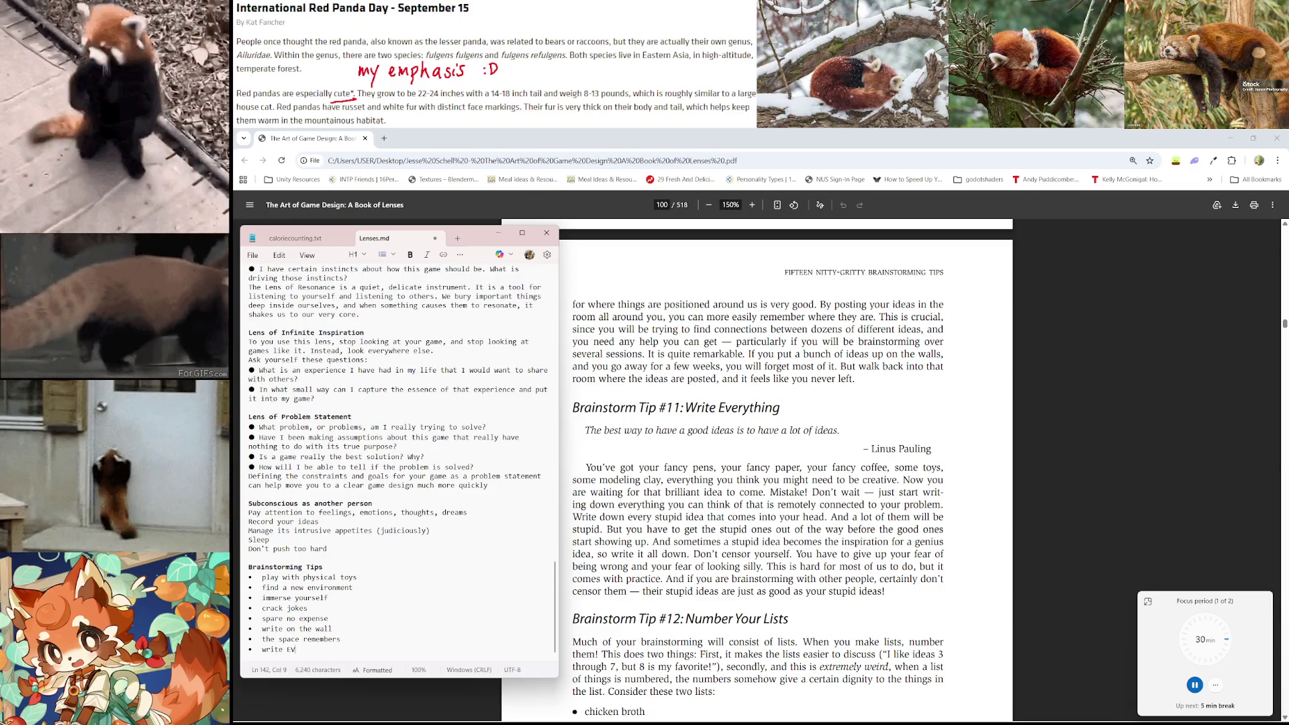
key("BackSpace")
key("BackSpace")
key("BackSpace")
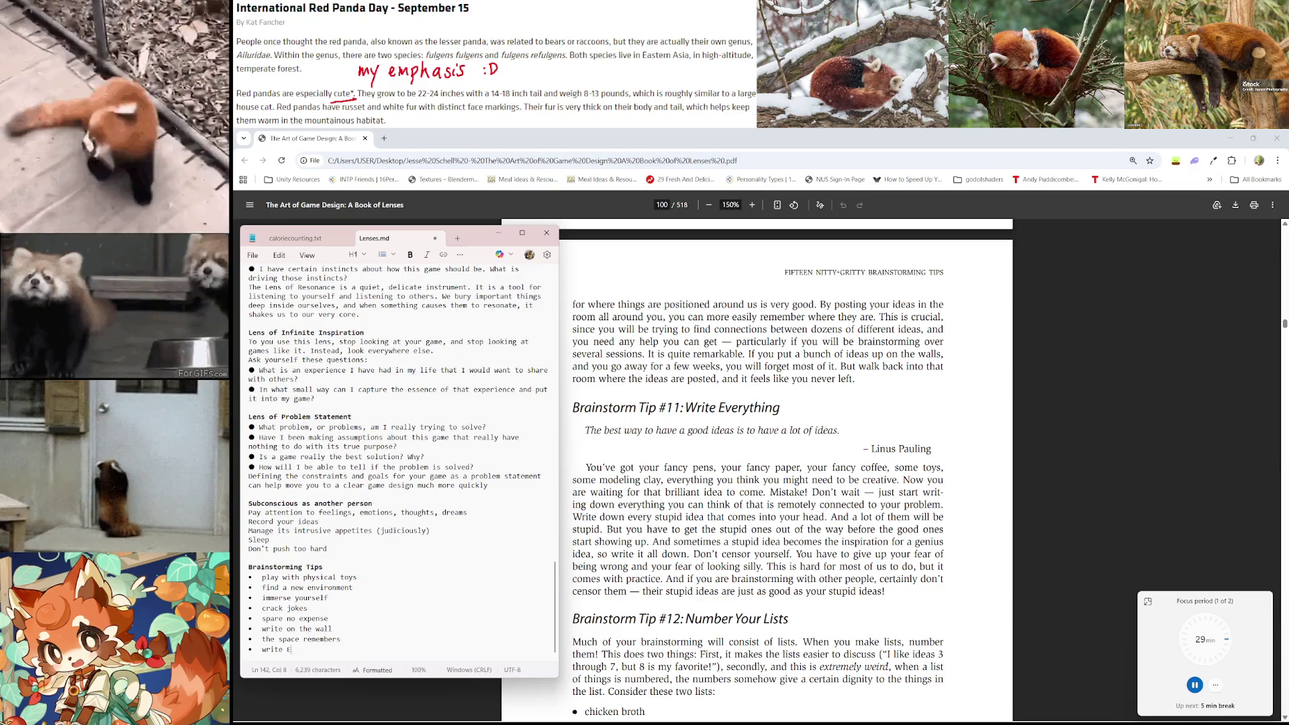
type("v")
type("every")
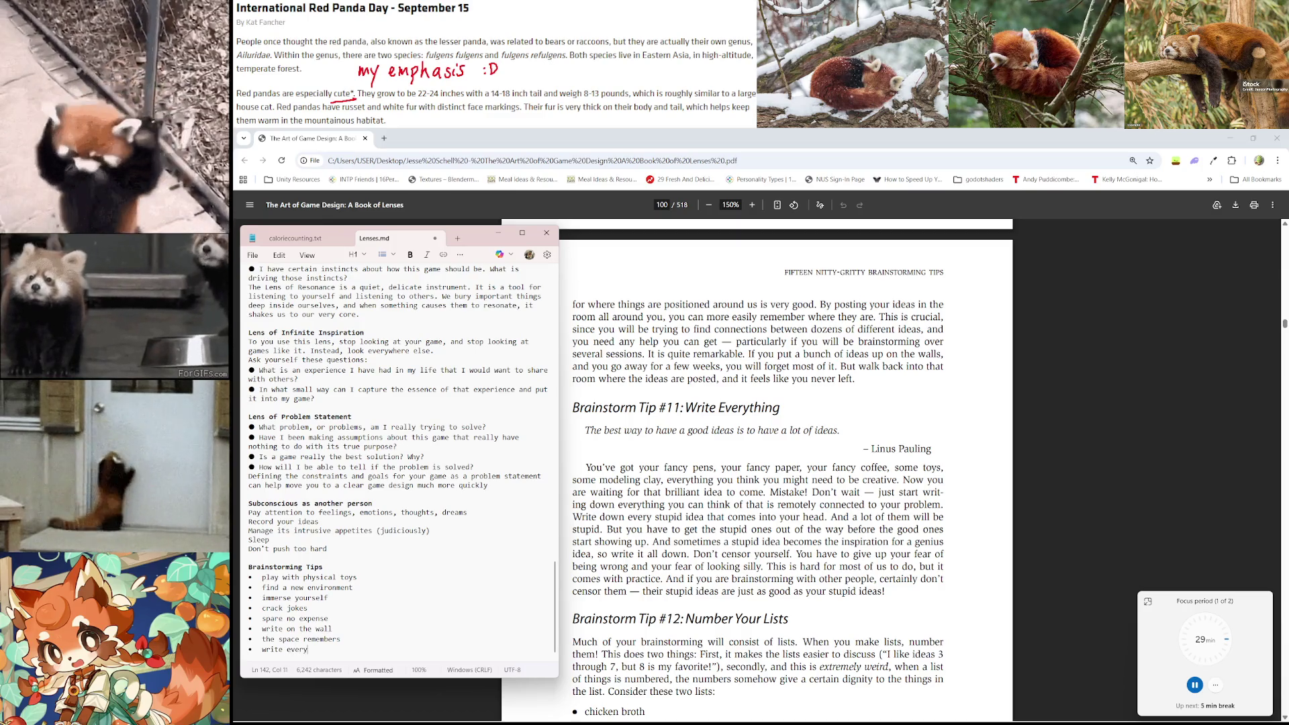
type("thingdown (")
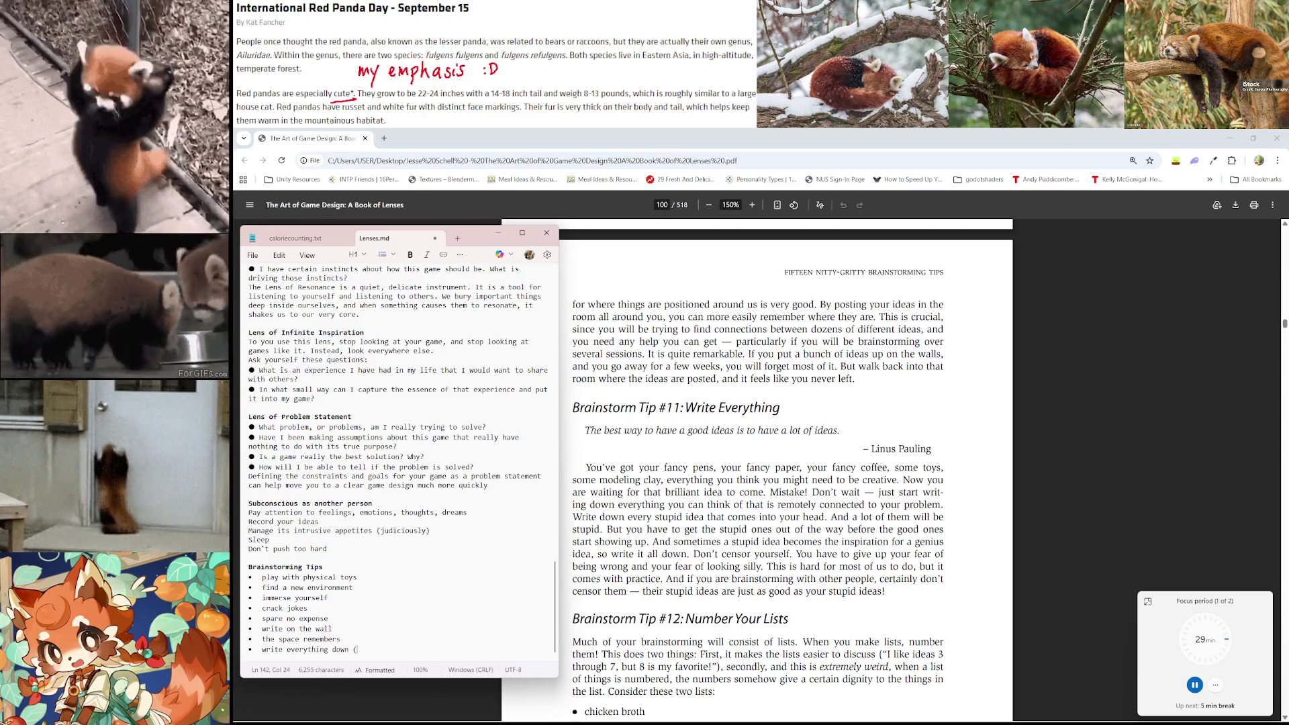
type("even bad ones)")
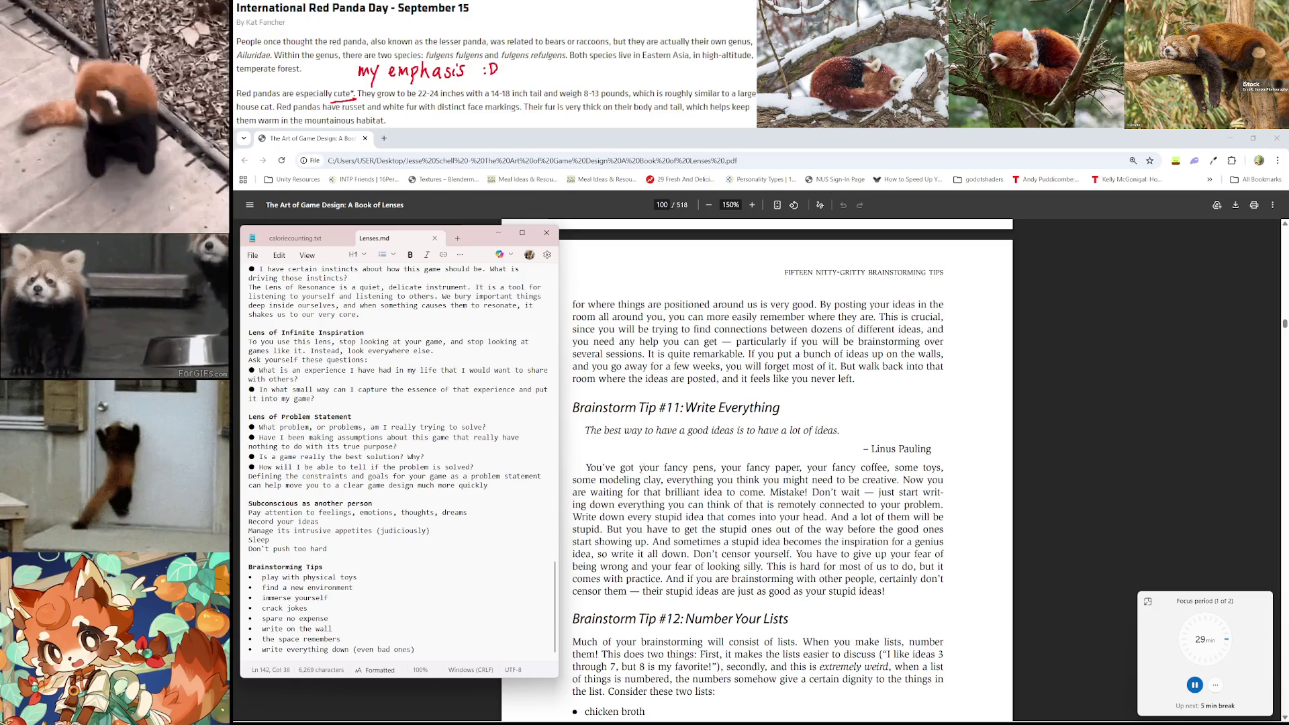
scroll(710, 478, "down", 4)
key("Return")
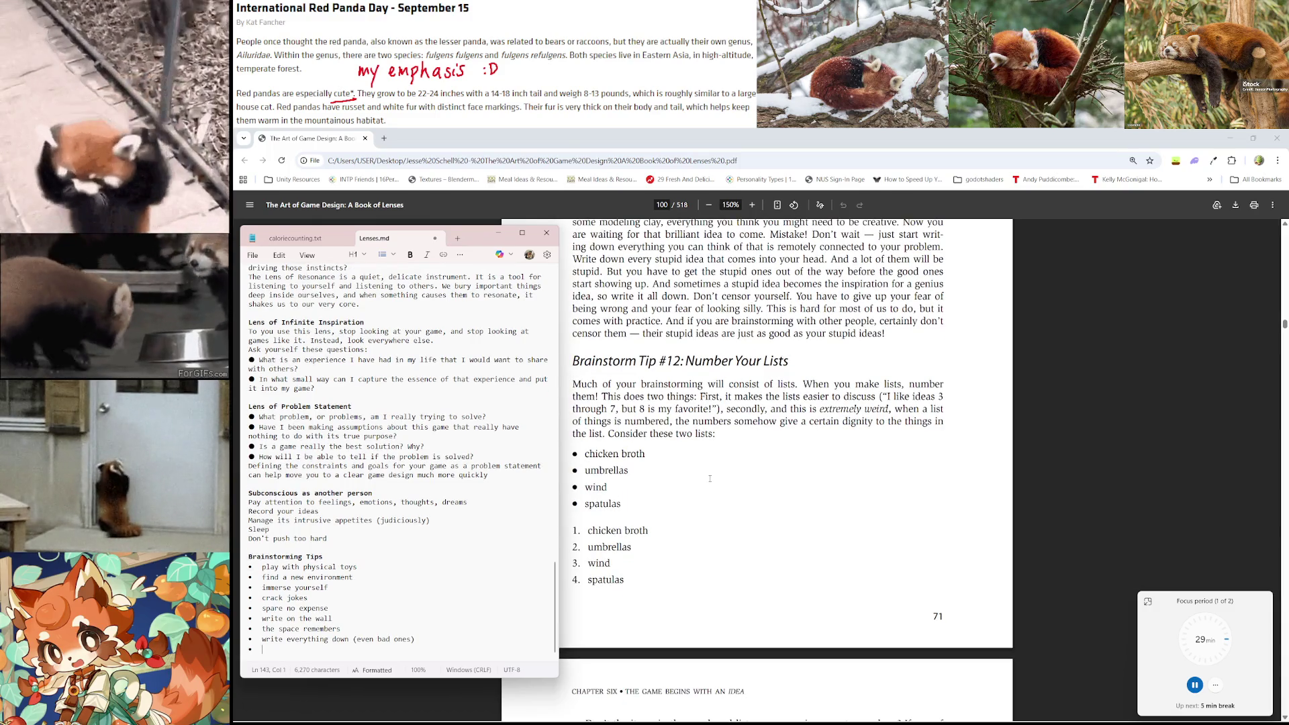
type("number your lists")
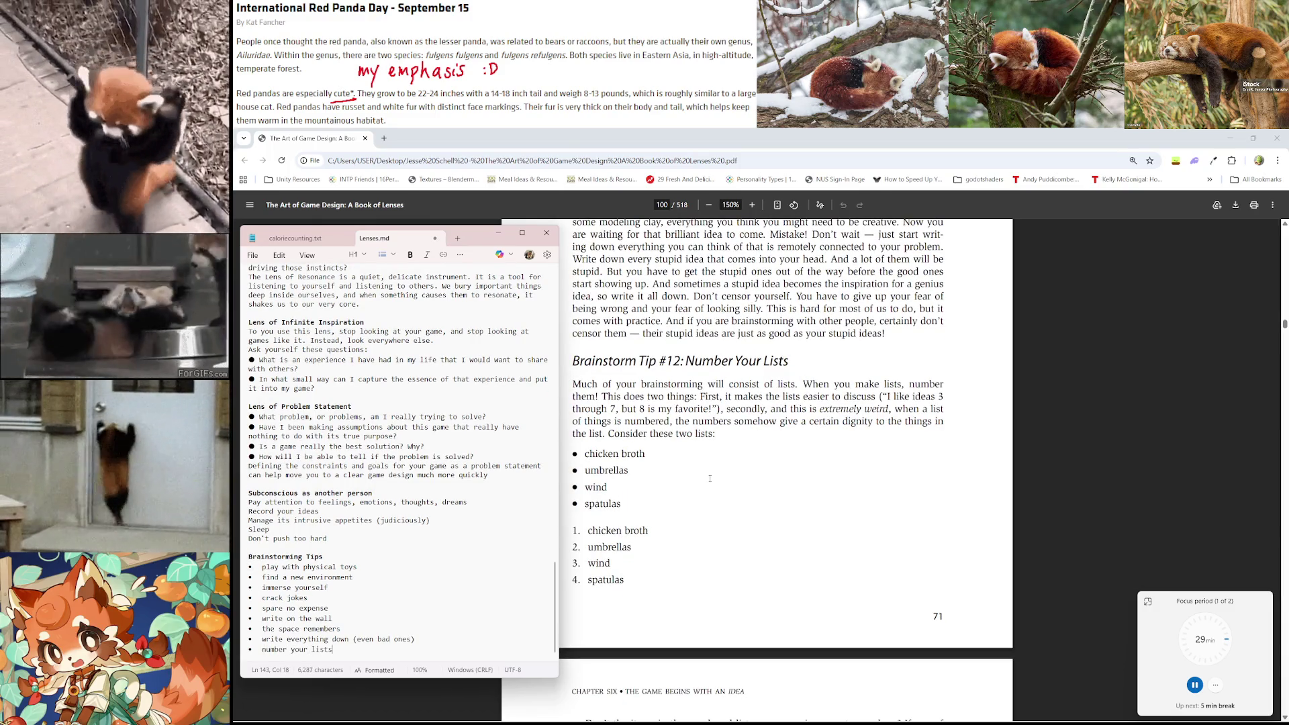
scroll(710, 478, "down", 5)
Add the bullet 'mix and match with the tetrad', replacing 'via' with 'with the'
key("Return")
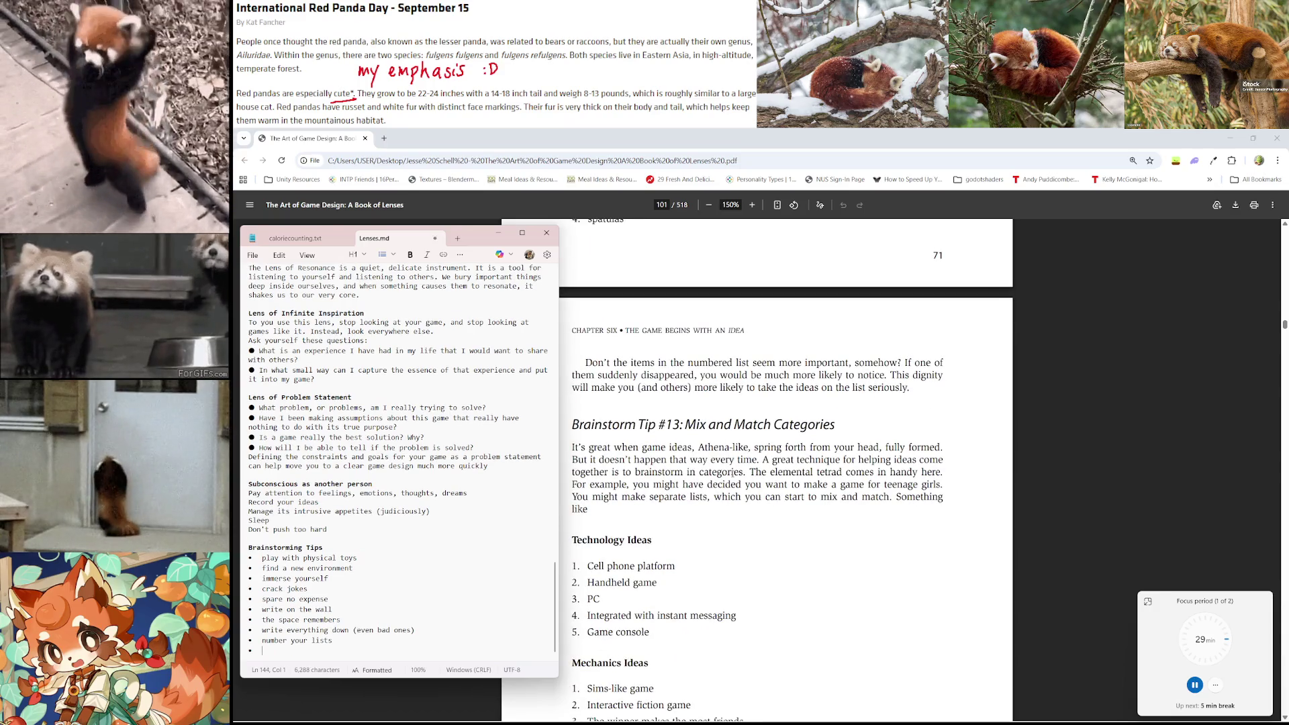
type("miax a")
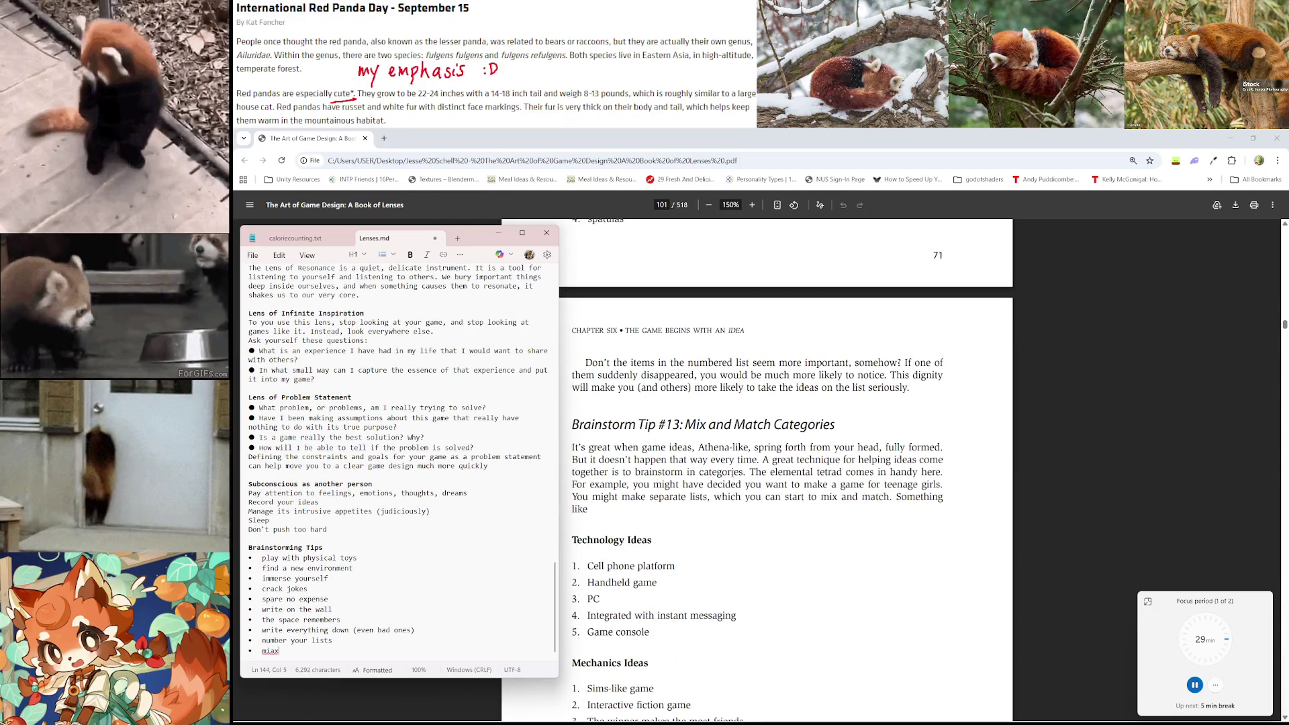
key("BackSpace")
key("BackSpace")
type("x and matc")
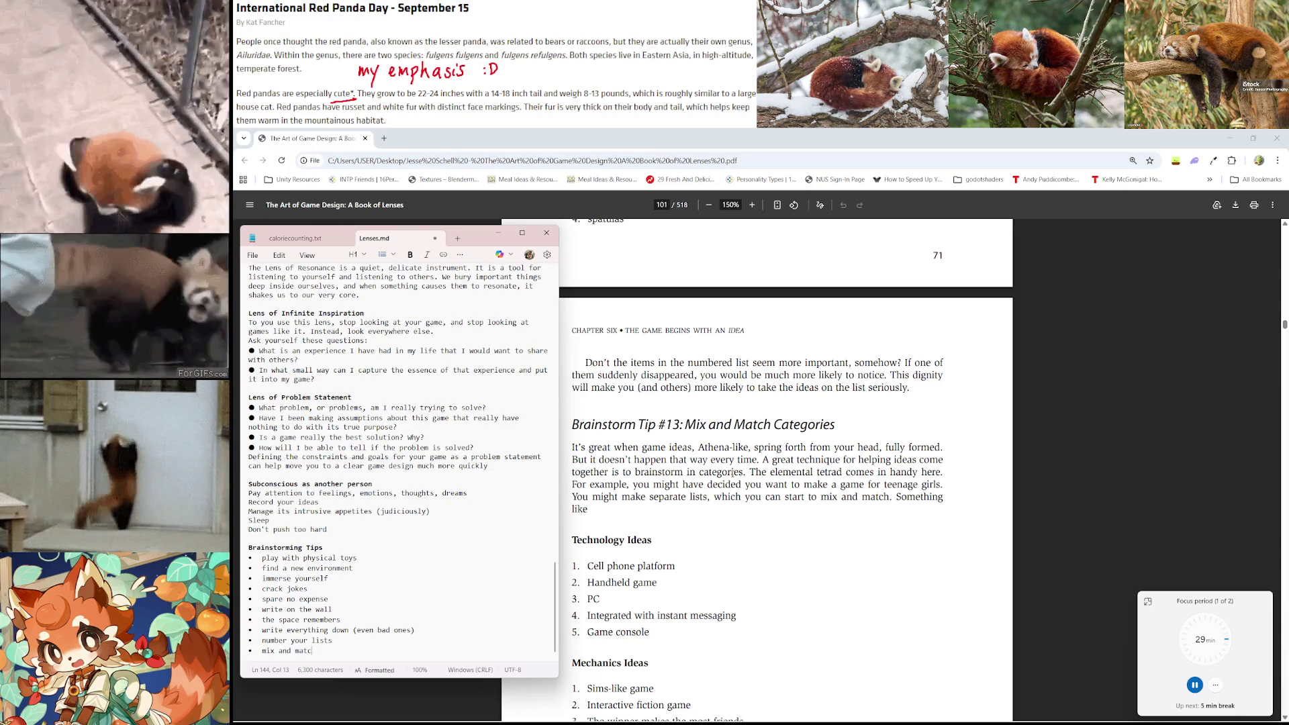
type("h via tetrad")
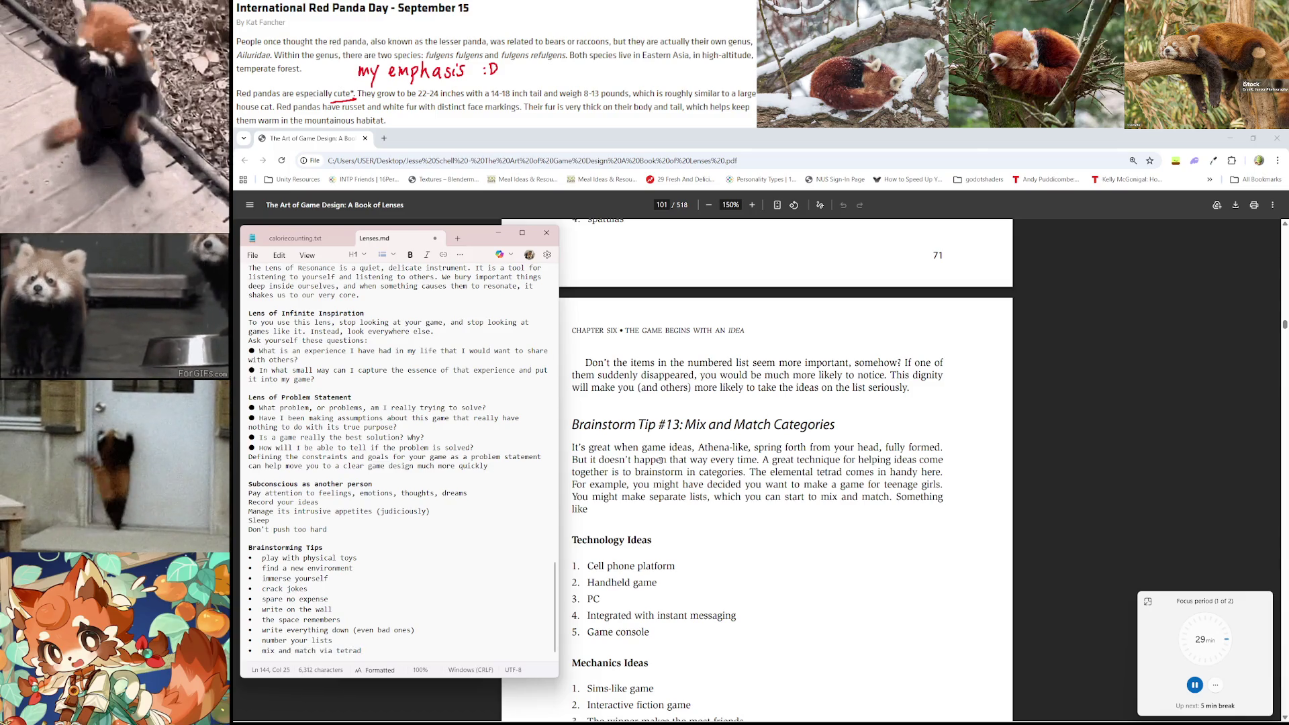
scroll(470, 374, "up", 10)
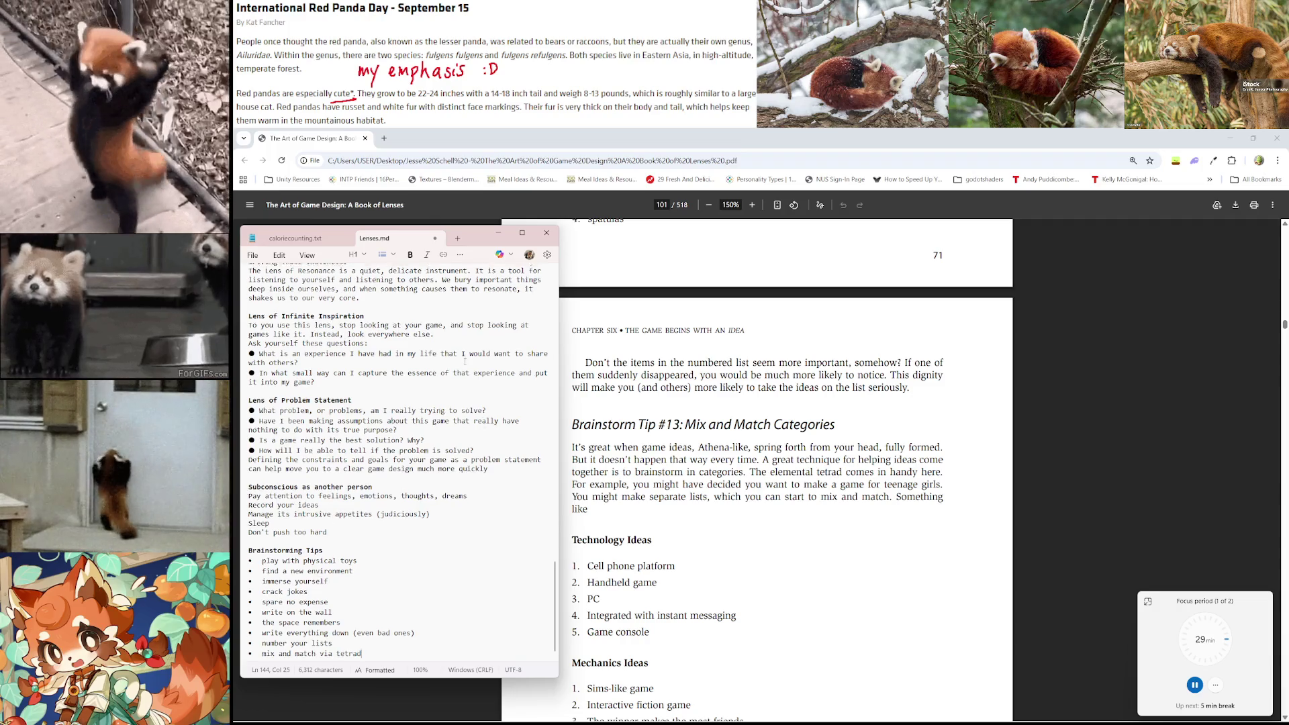
scroll(469, 374, "up", 9)
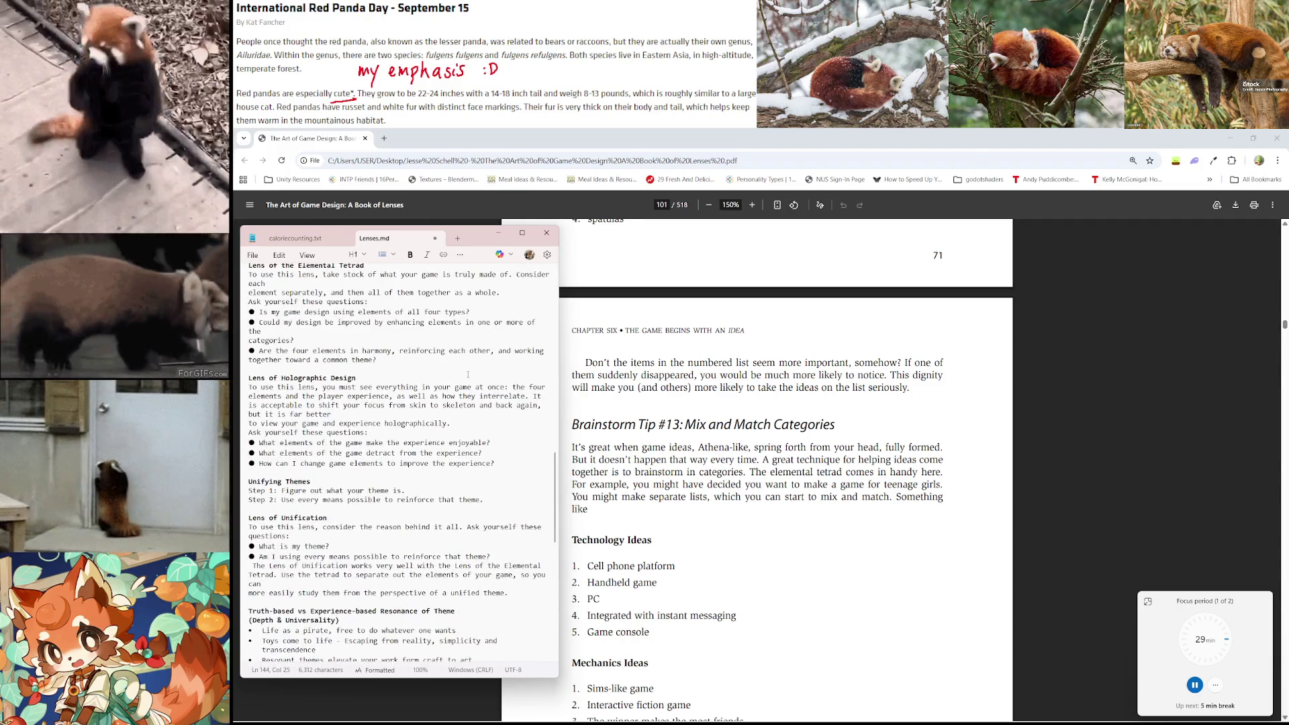
scroll(412, 472, "down", 19)
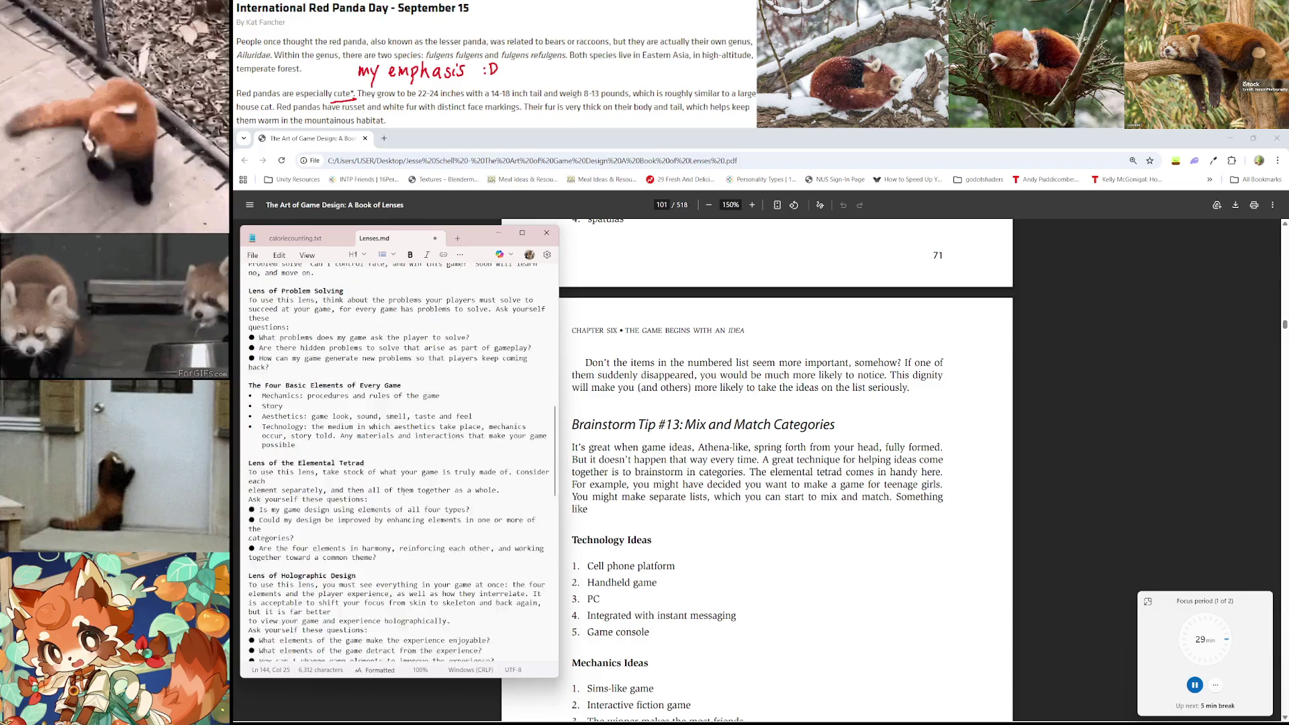
double_click(326, 647)
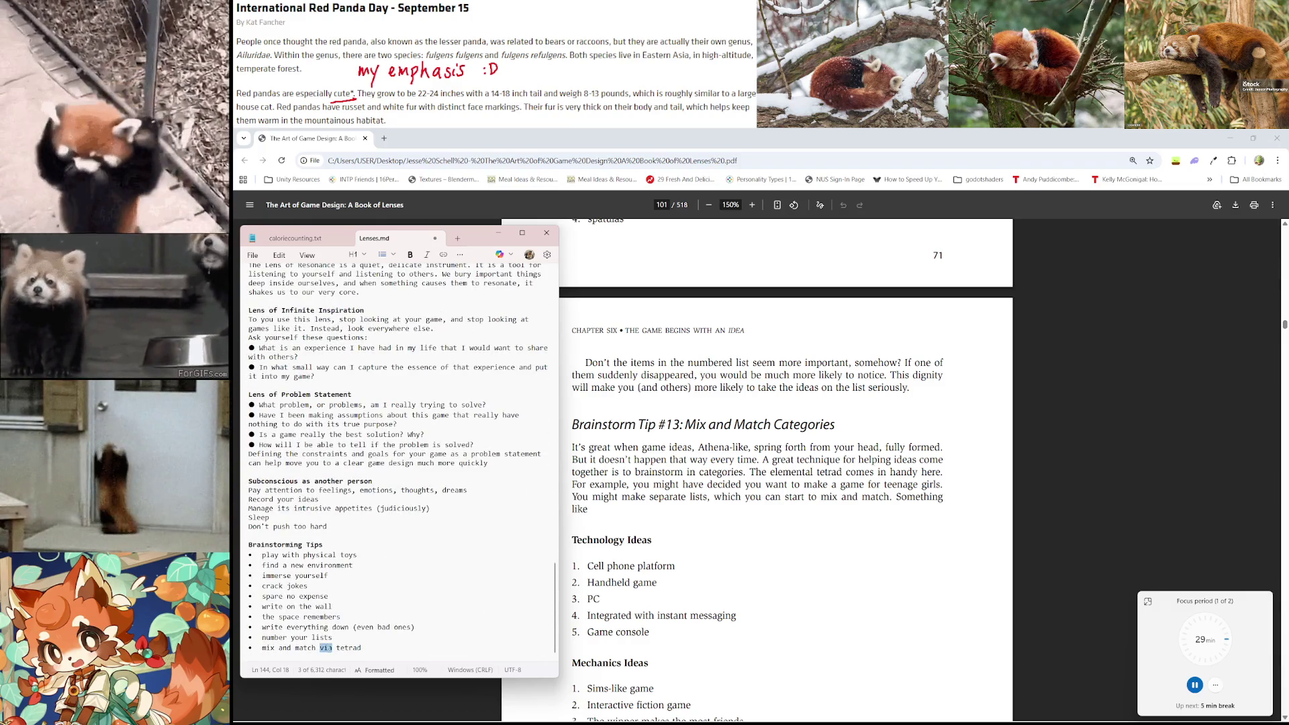
type("with the")
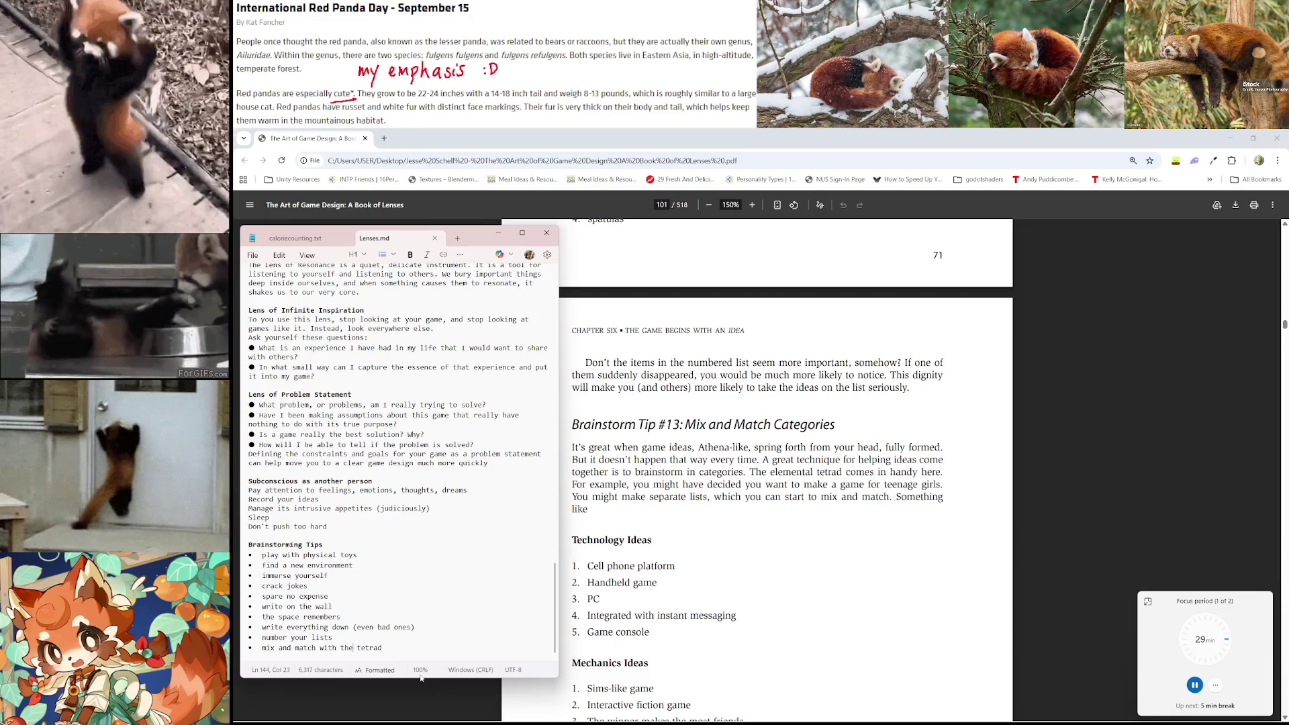
Start a new empty bullet after the tetrad tip and save Lenses.md
left_click(449, 658)
key("Return")
key("ctrl+s")
scroll(621, 560, "down", 10)
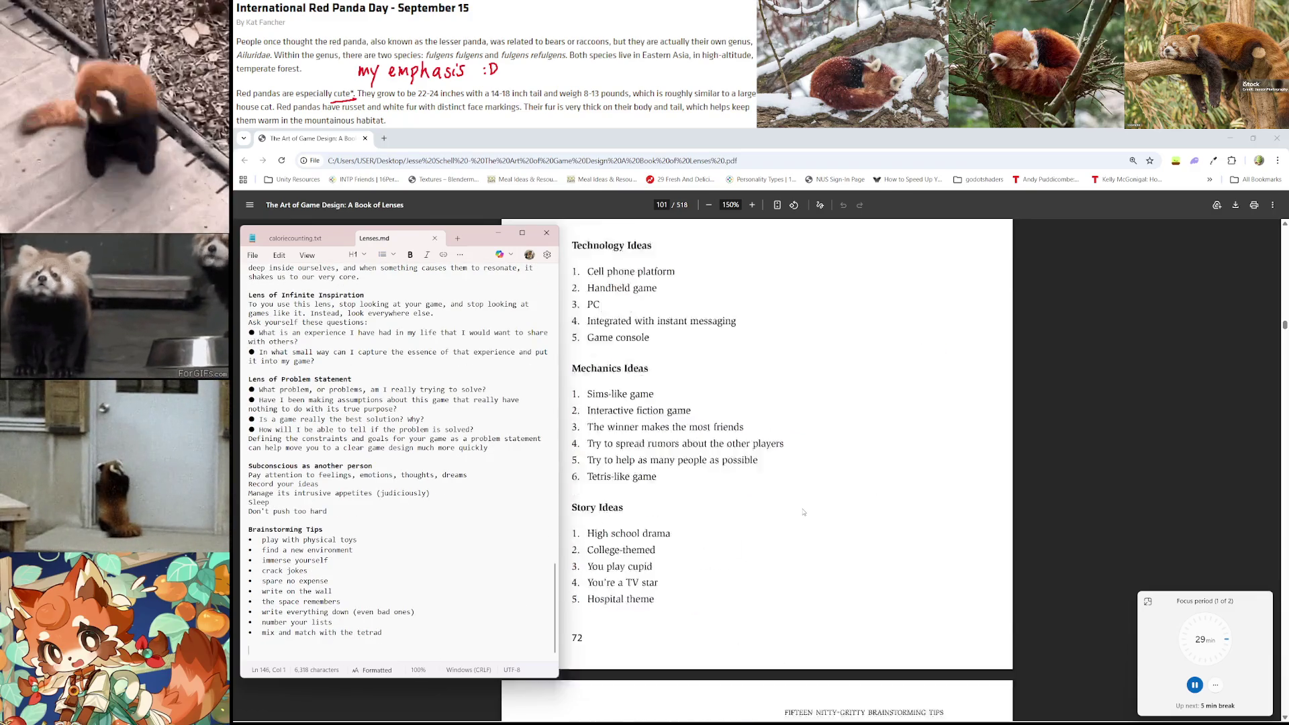
Add the bullets 'talk to yourself' and 'find a (creative, not narrow minded) partner'
scroll(803, 511, "up", 10)
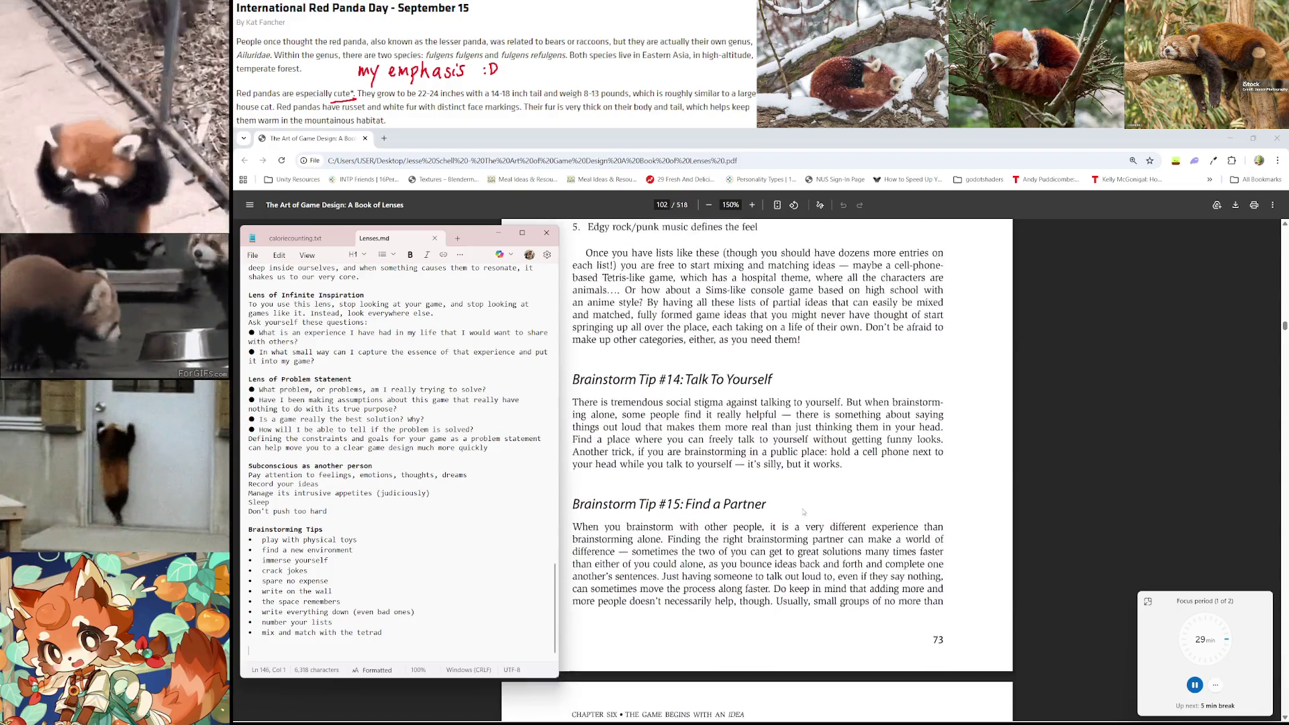
scroll(711, 548, "down", 5)
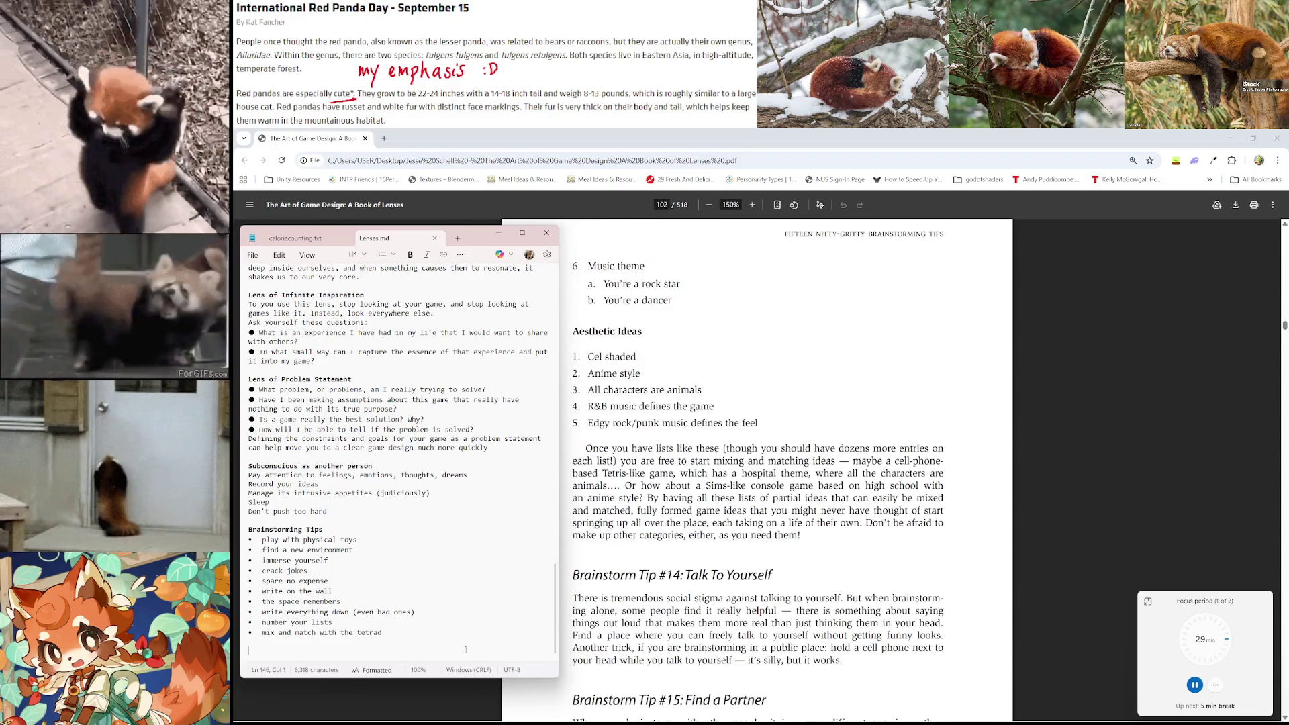
type("talk to ")
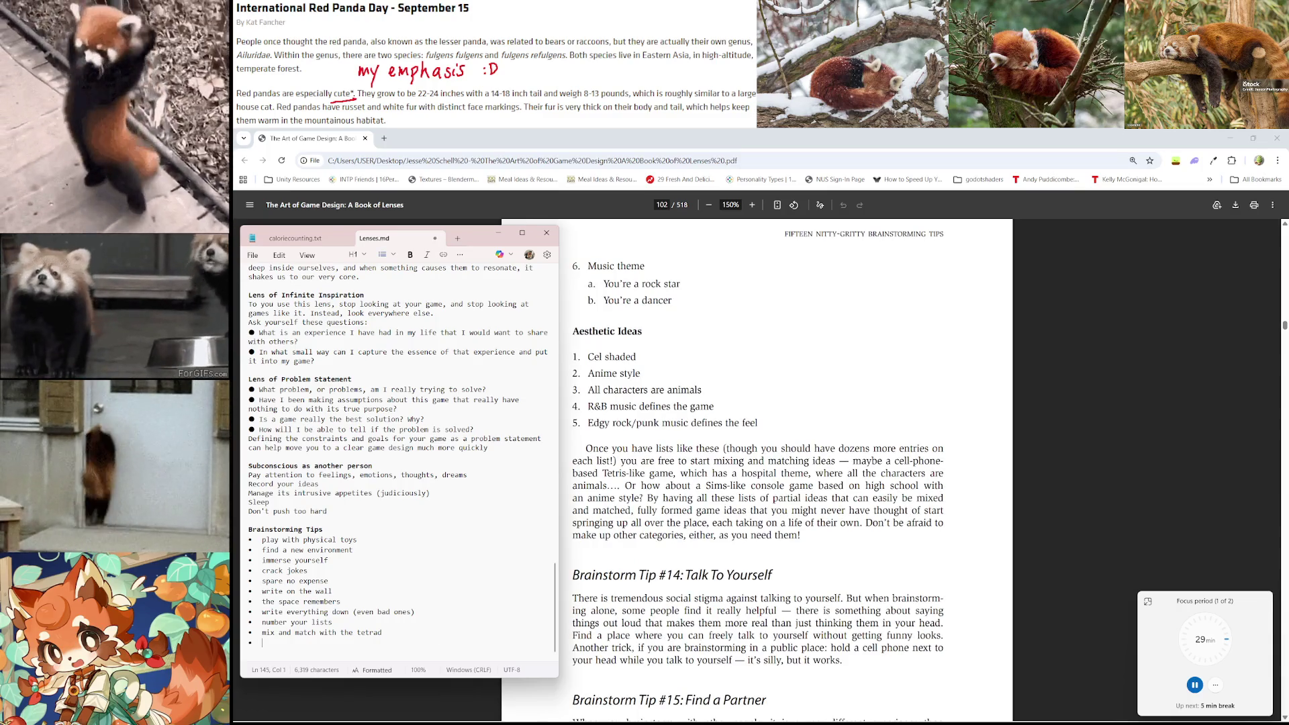
type("yourself")
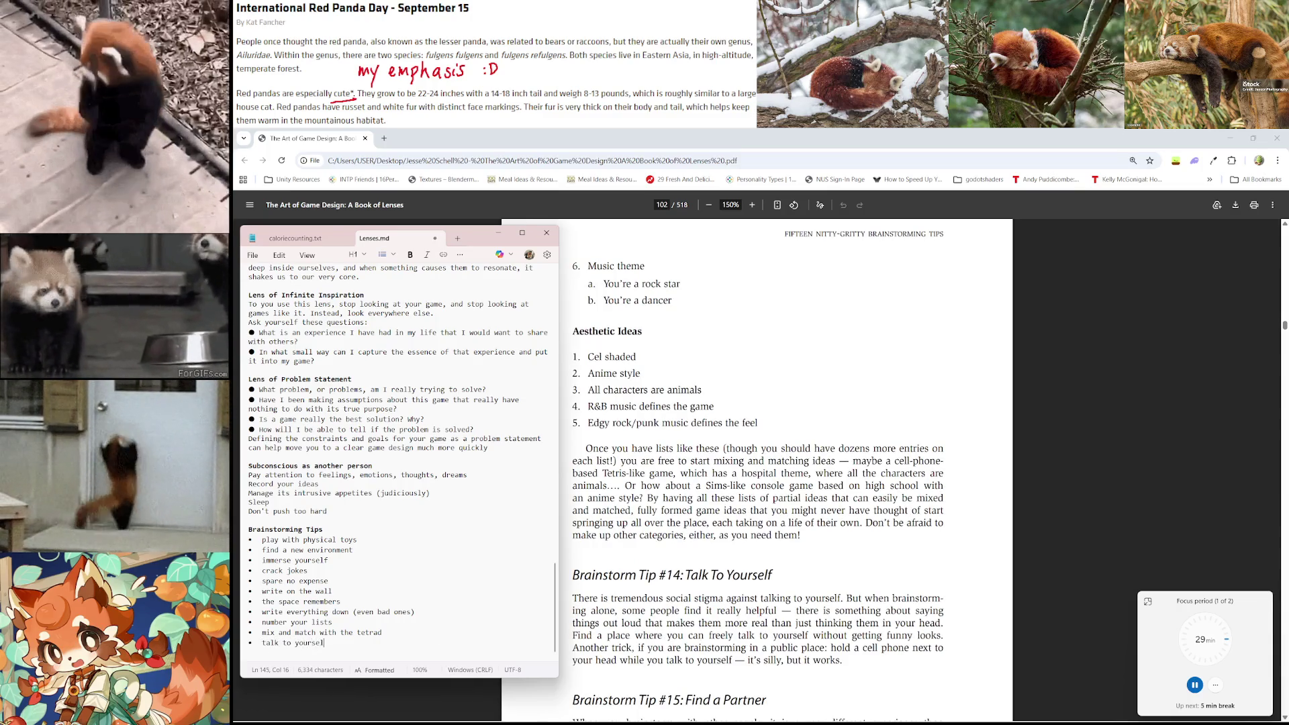
key("Return")
type("find a ")
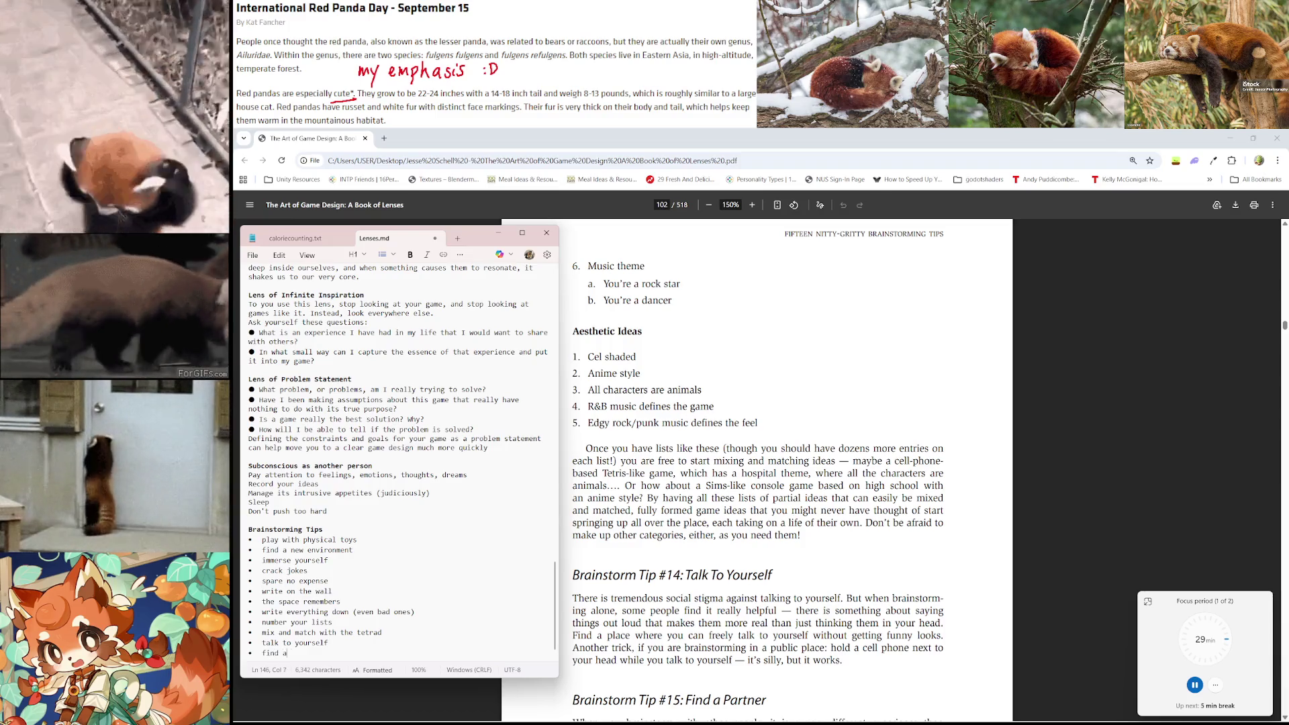
type("(crea")
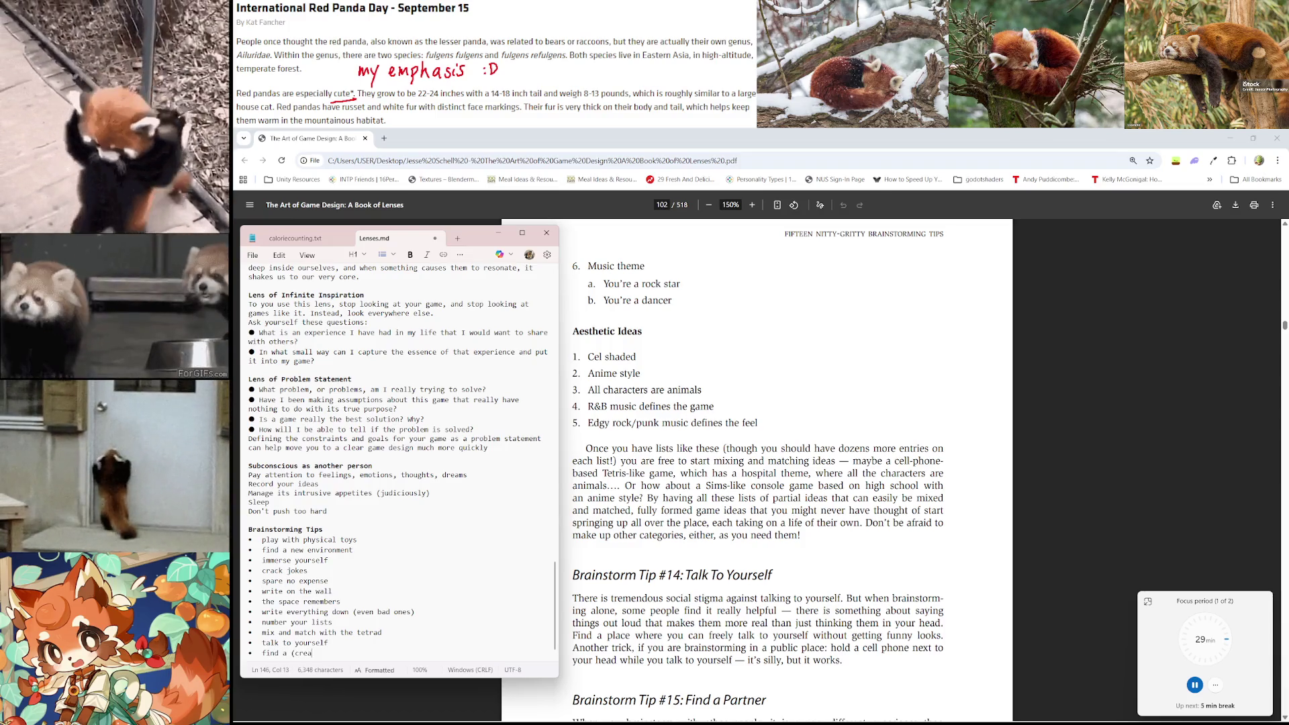
type("tive,")
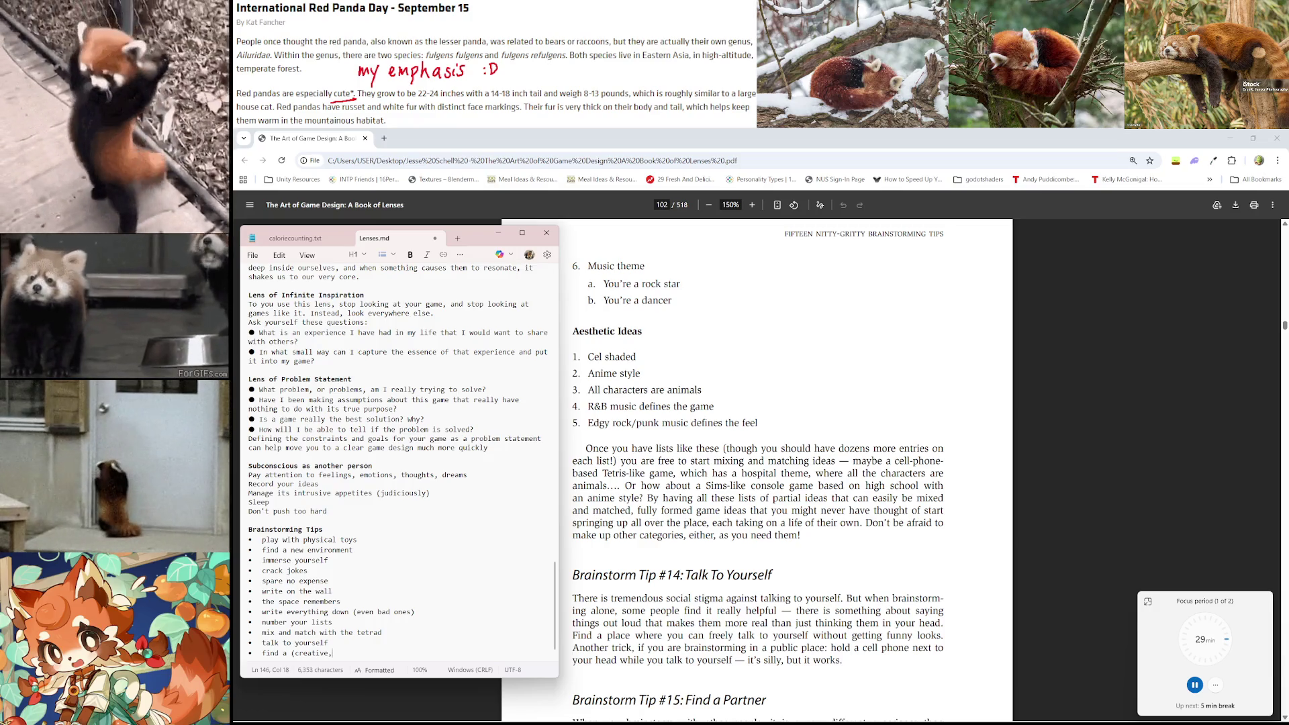
type(" not narrow minded(")
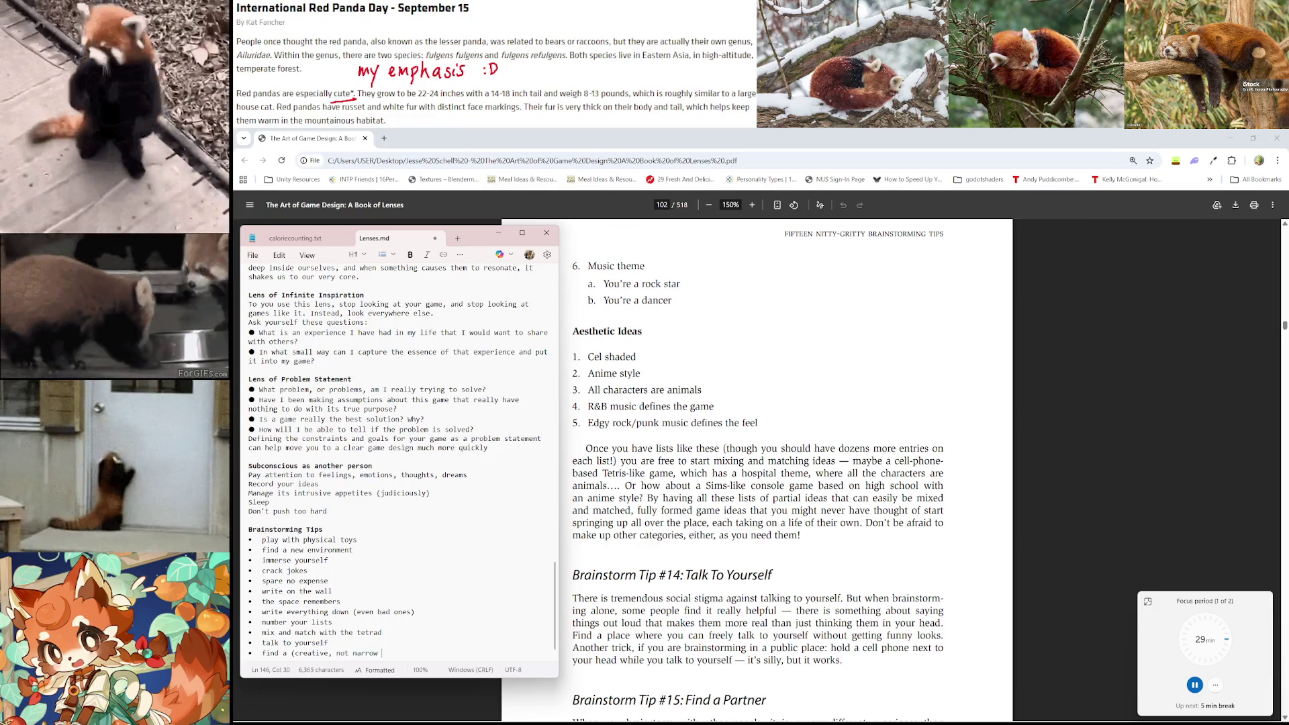
key("BackSpace")
key("BackSpace")
key("BackSpace")
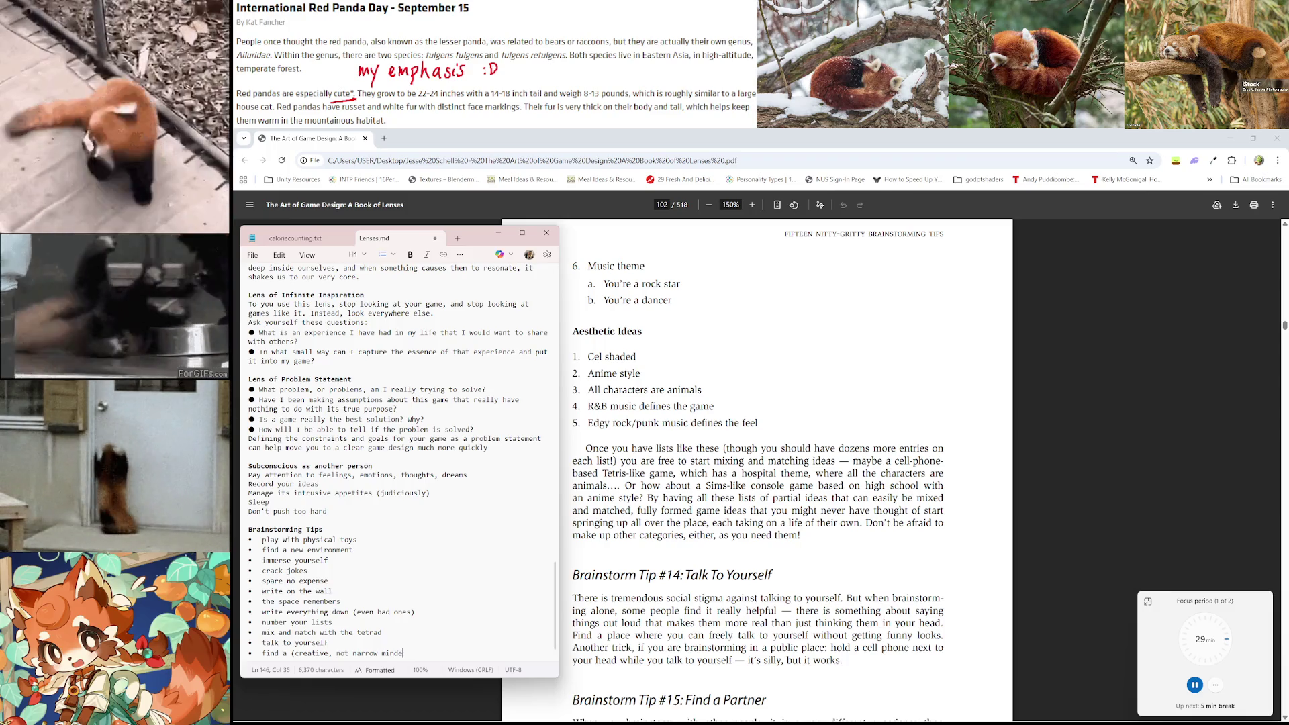
type(")")
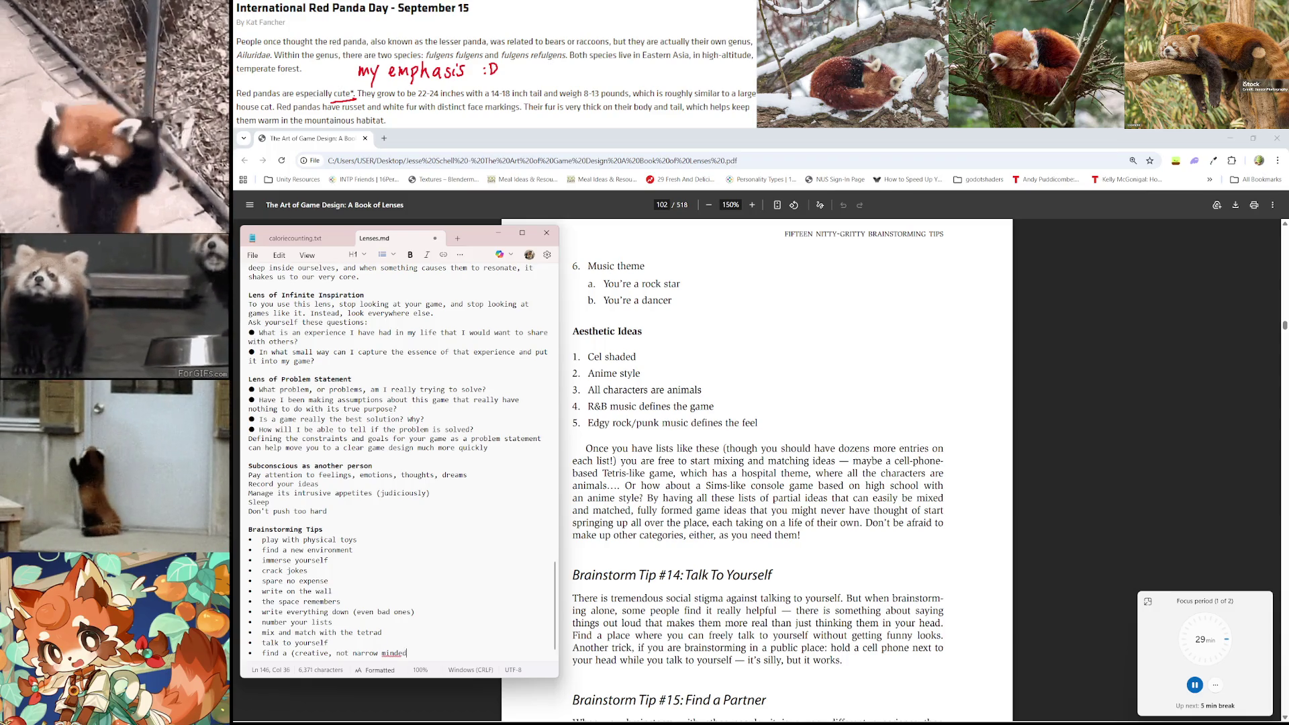
type(") partner")
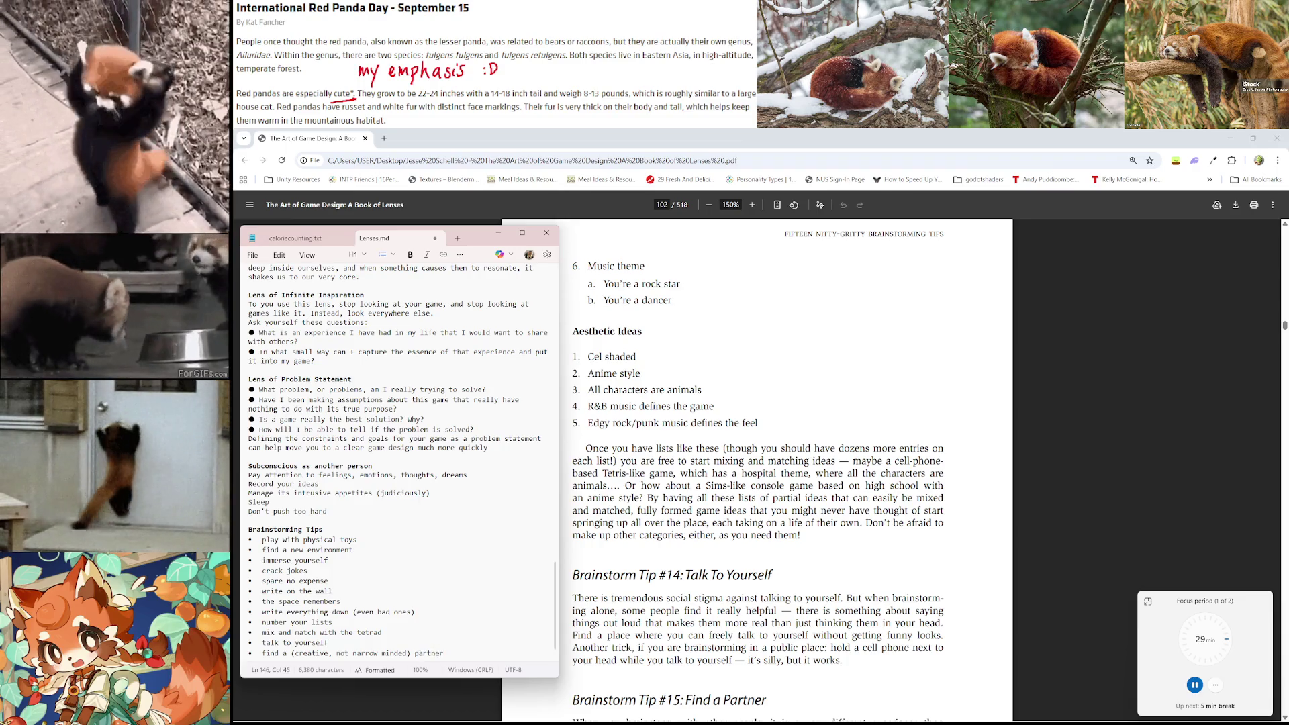
key("Return")
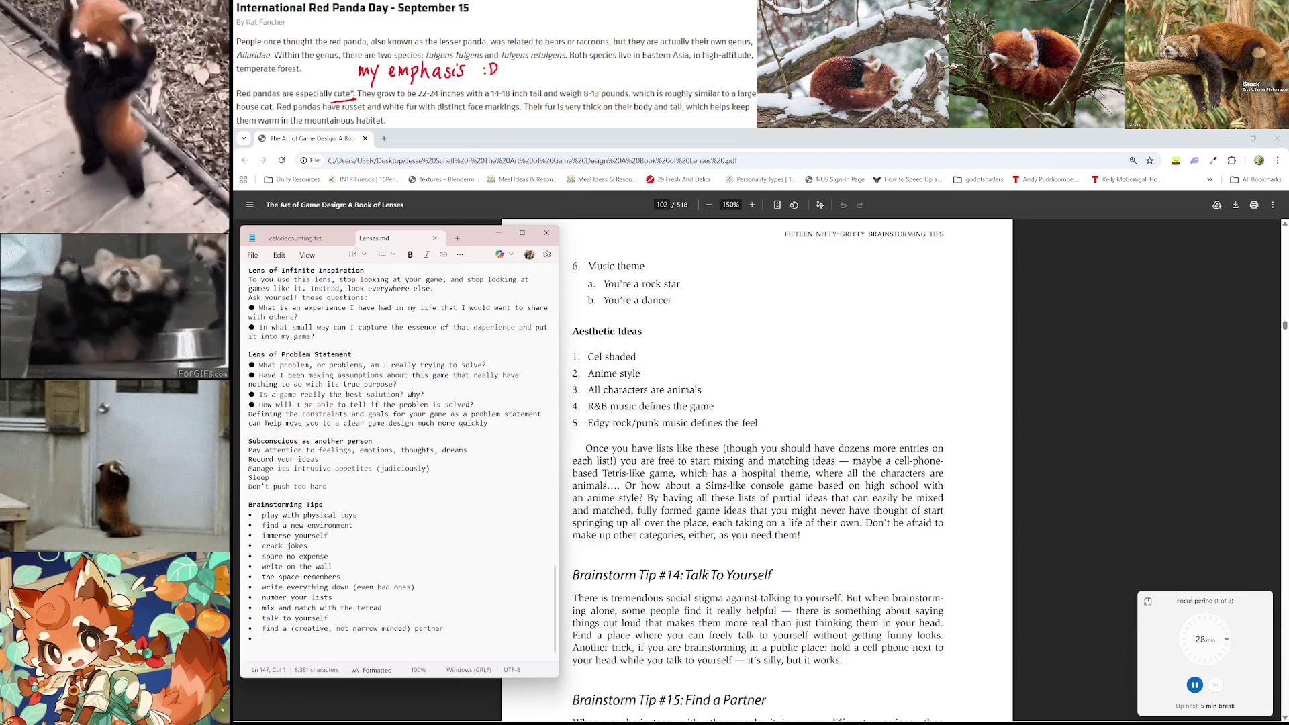
Scroll the PDF past 'Choosing an Idea' down to 'The Eight Filters' heading
scroll(708, 573, "down", 10)
scroll(708, 573, "down", 8)
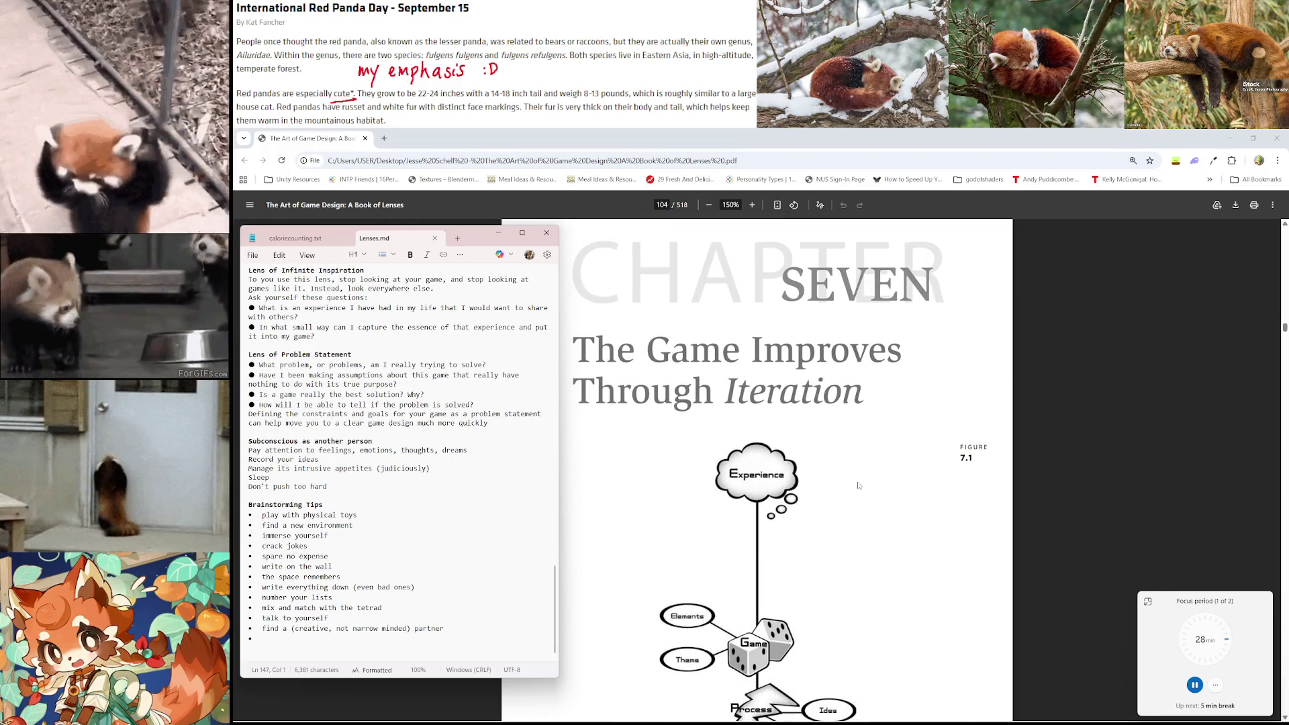
scroll(855, 477, "down", 2)
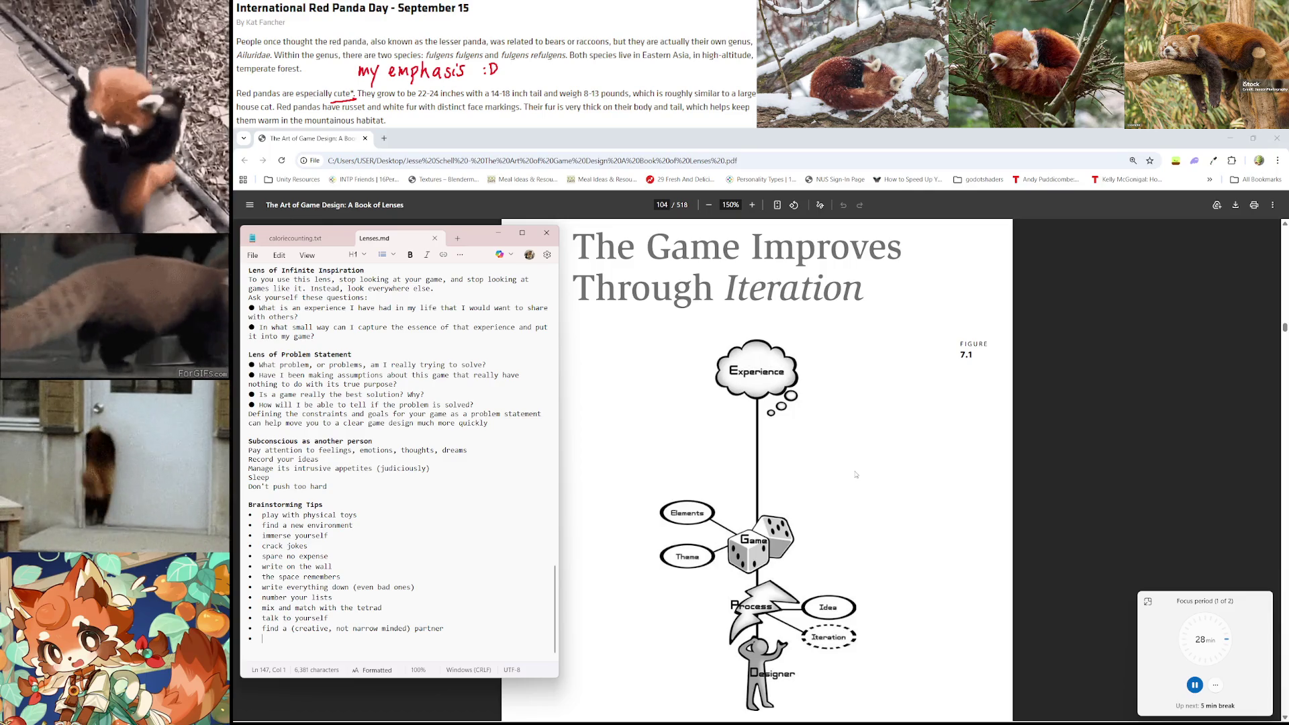
scroll(856, 474, "down", 3)
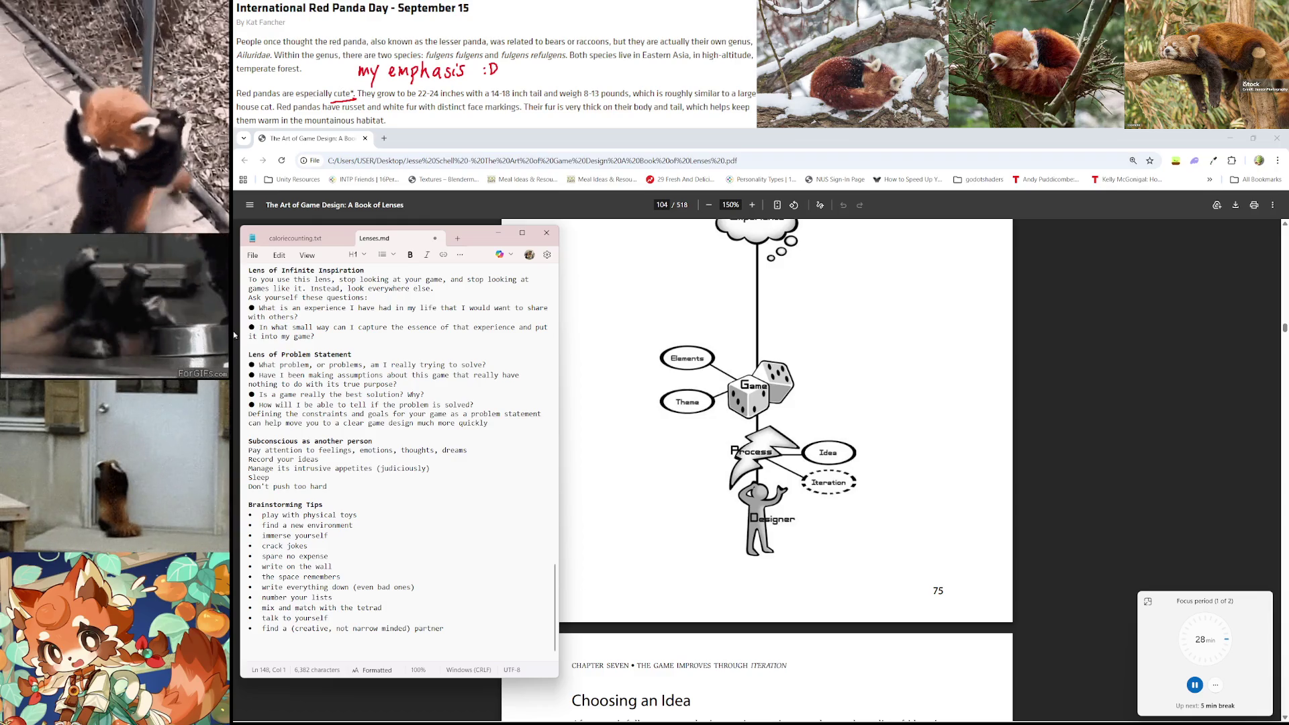
scroll(793, 417, "down", 6)
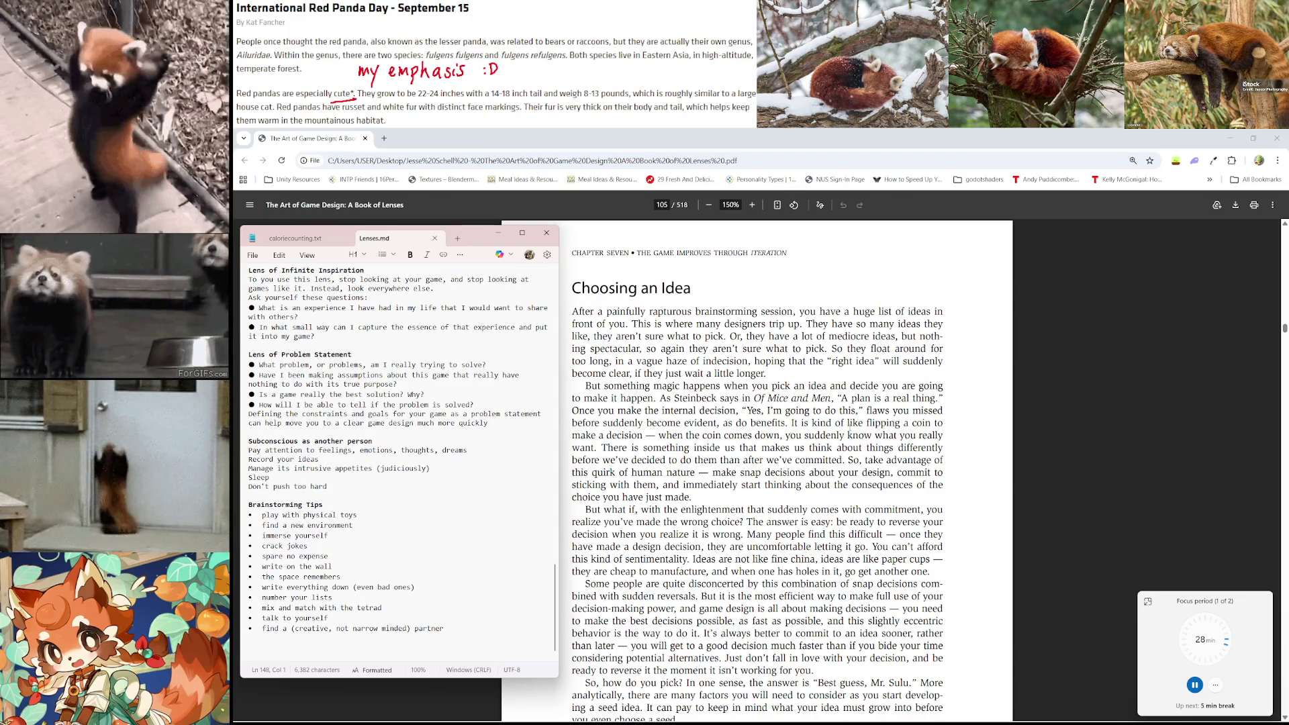
scroll(850, 425, "down", 1)
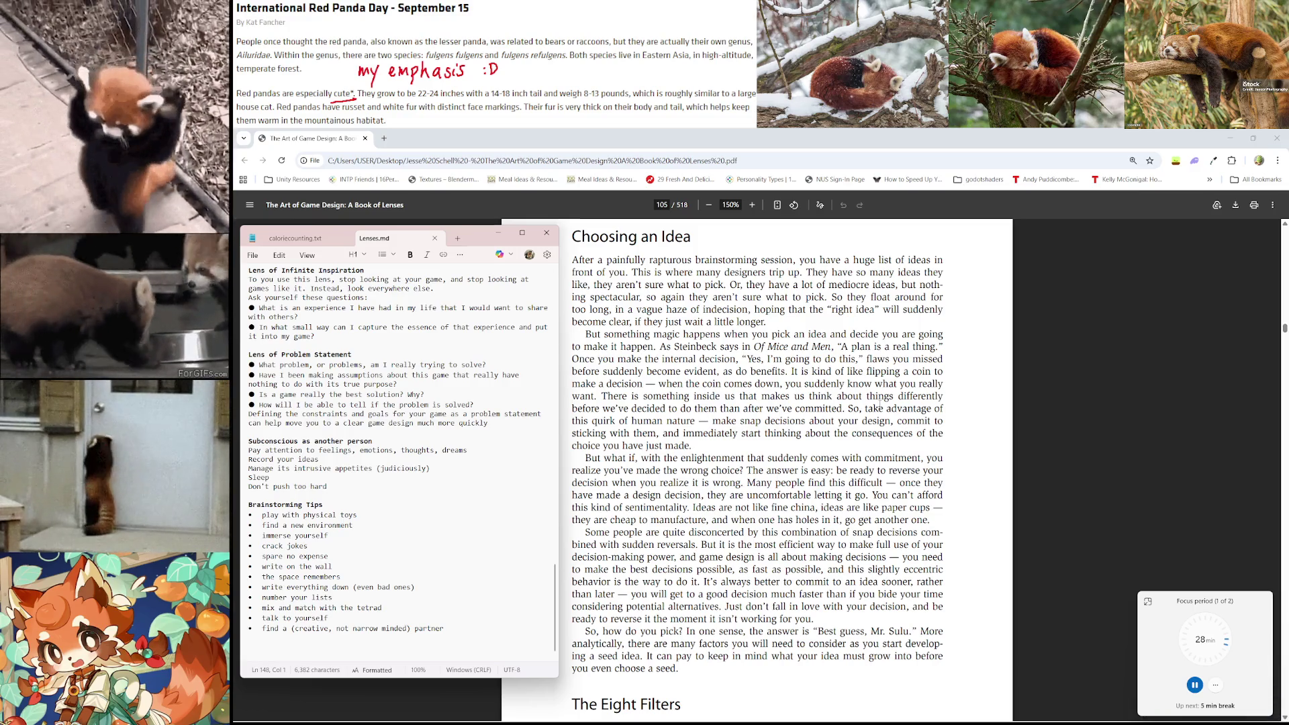
scroll(880, 405, "down", 1)
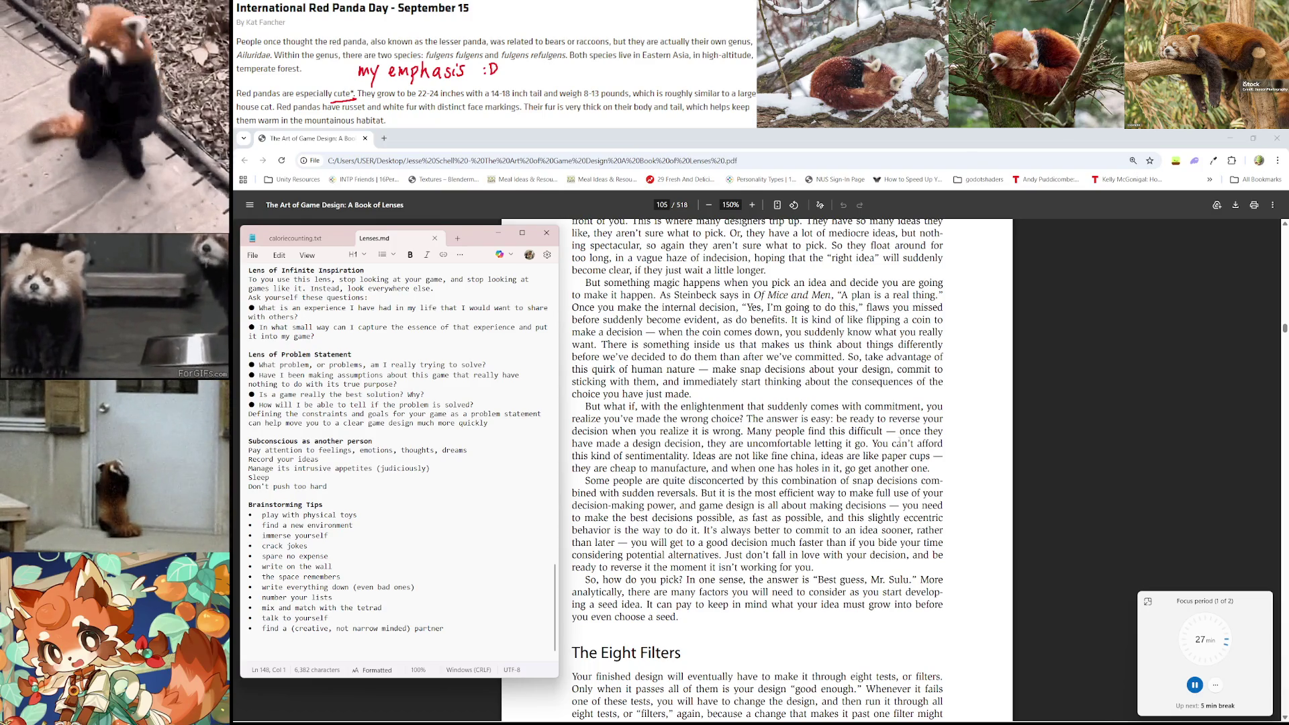
scroll(900, 440, "down", 2)
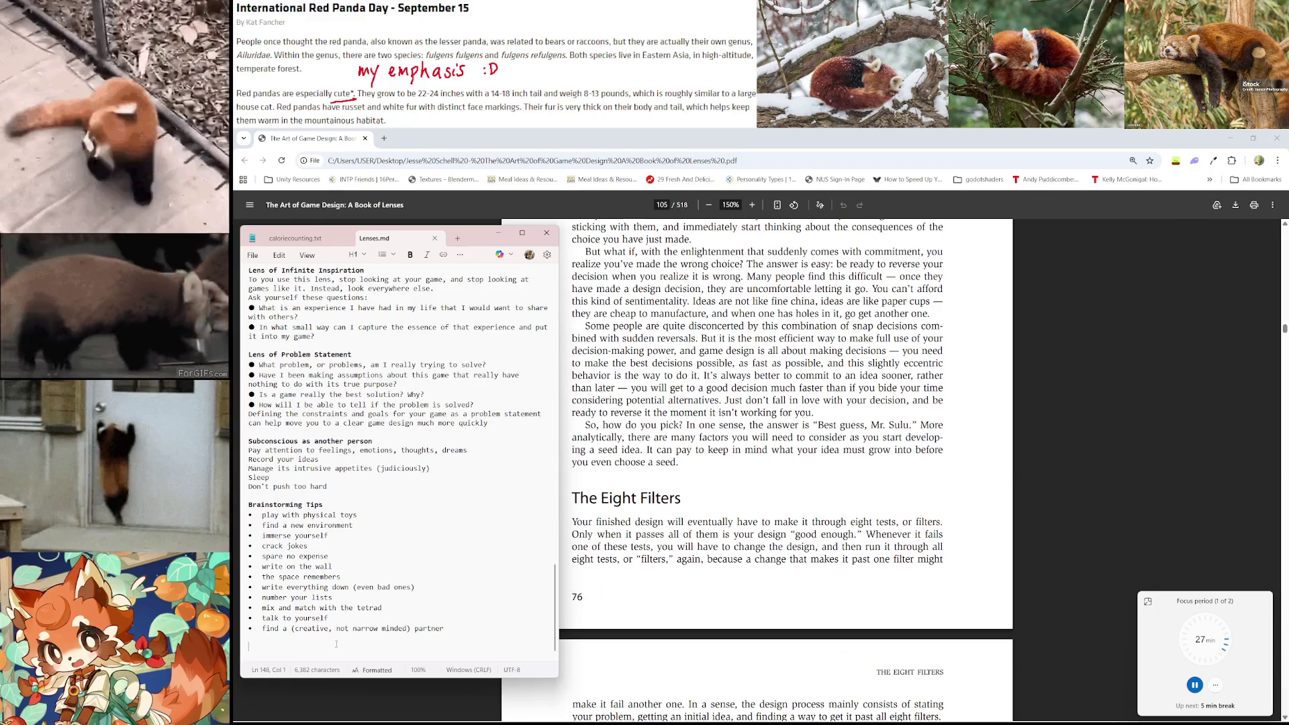
Type 'Ideas are not fine china, they are like paper cups.' below the tips
type("Ideas ")
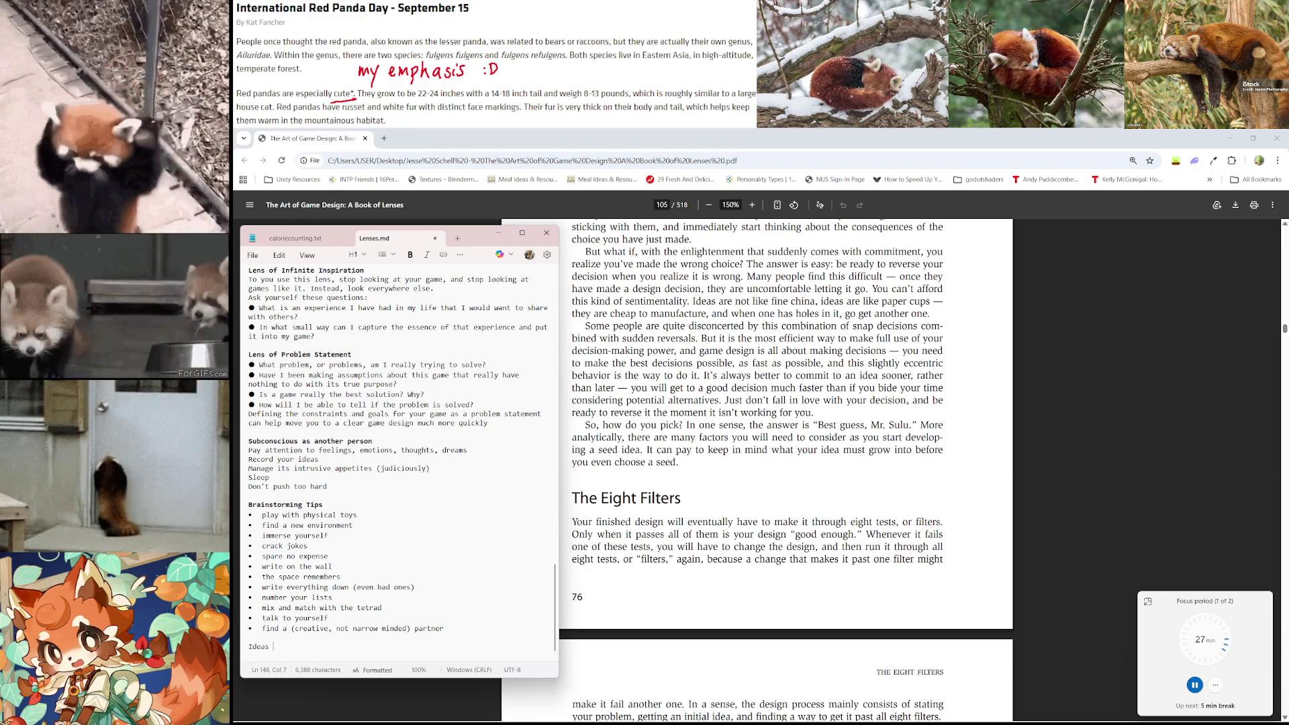
type("are n")
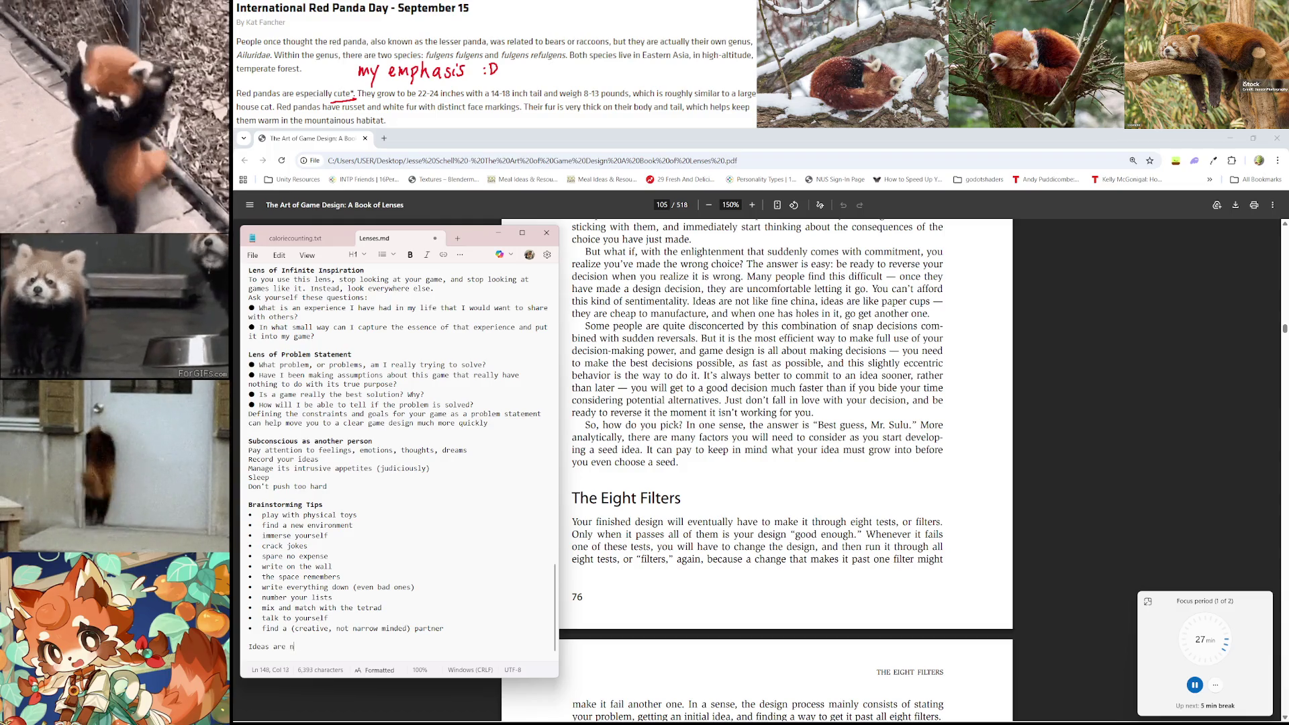
type("ot fine china, th")
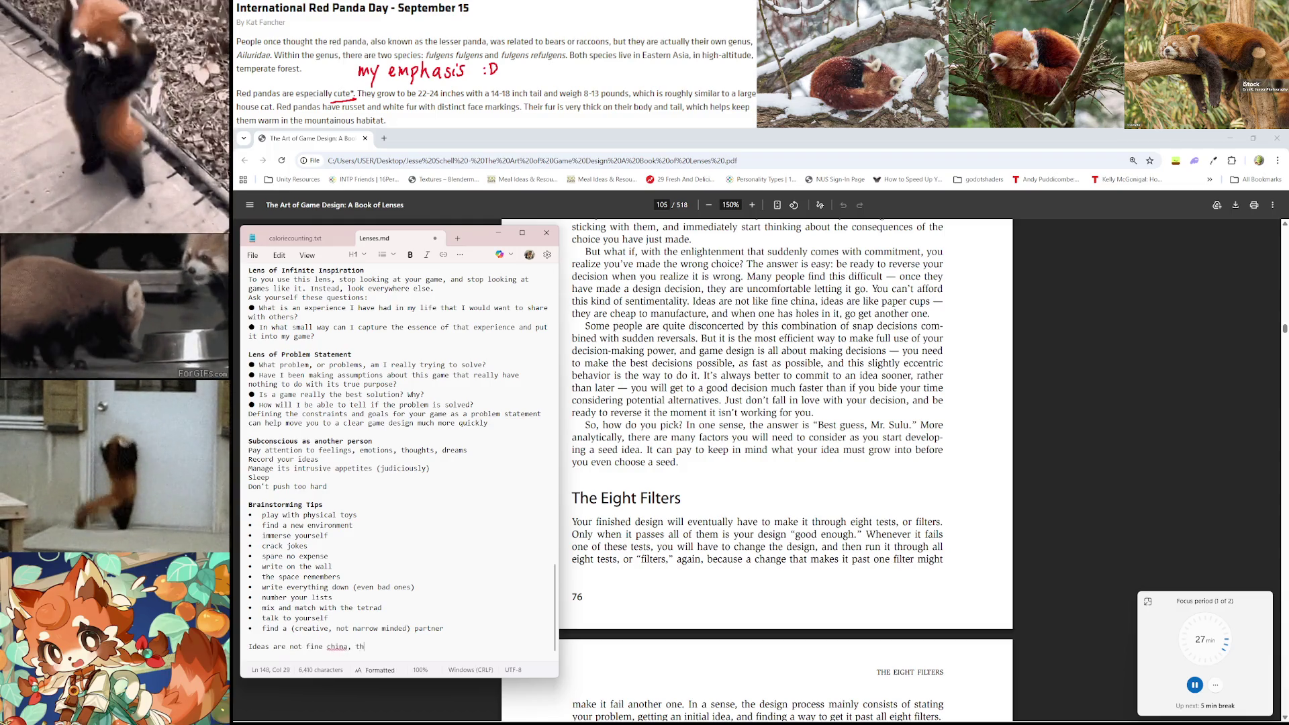
type("ey are li")
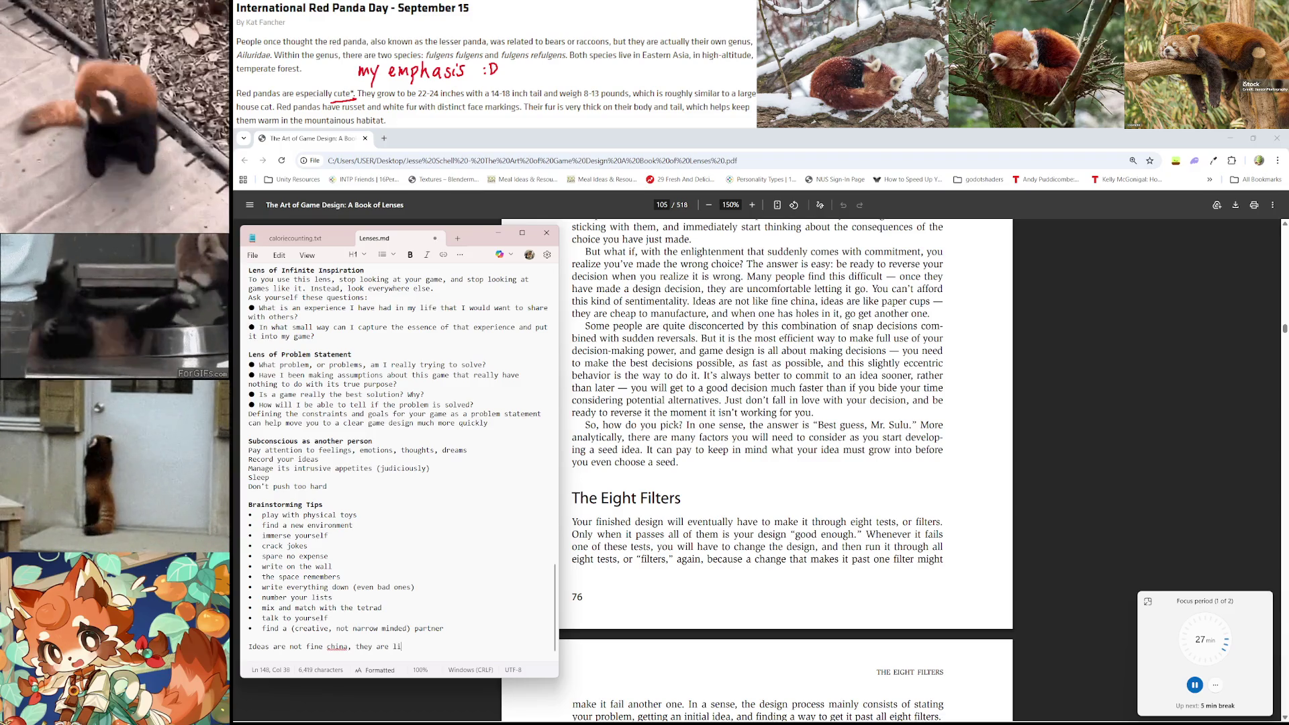
type("ke paper cups.")
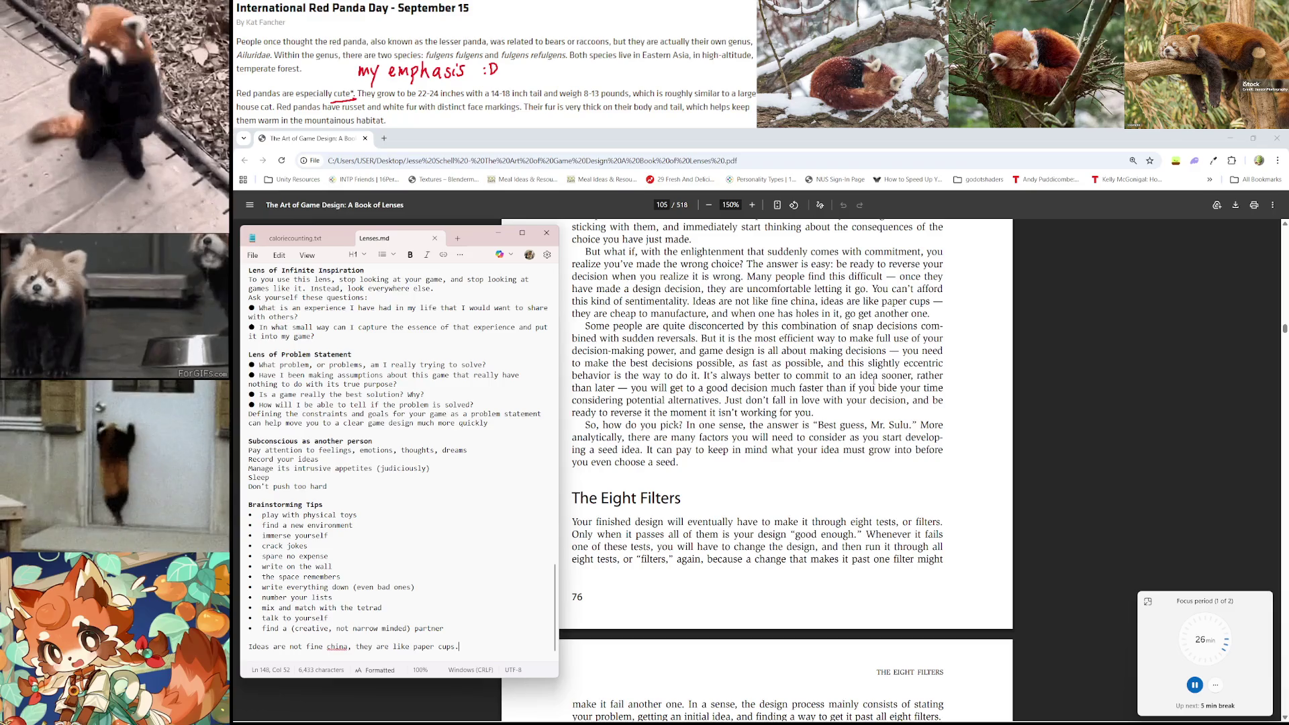
Scroll the PDF to Filters #1–#5, then place the cursor at the end of the notes
scroll(713, 345, "down", 1)
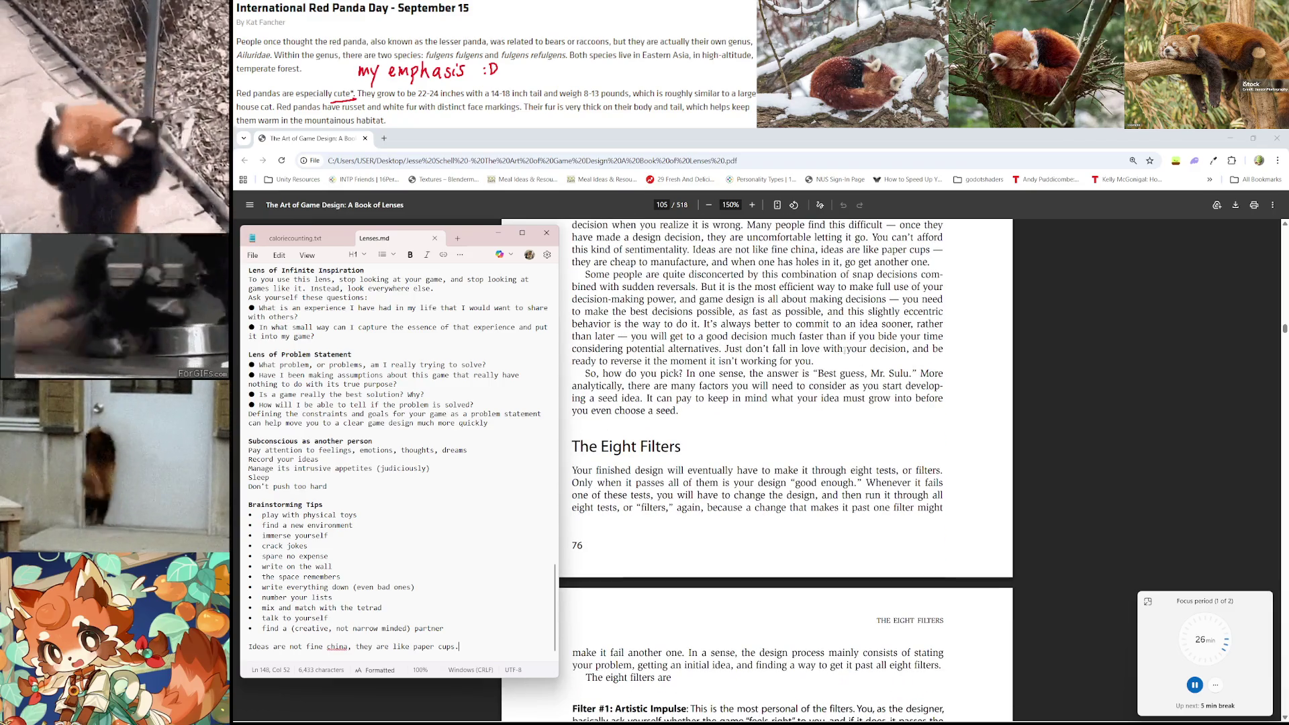
scroll(733, 347, "down", 1)
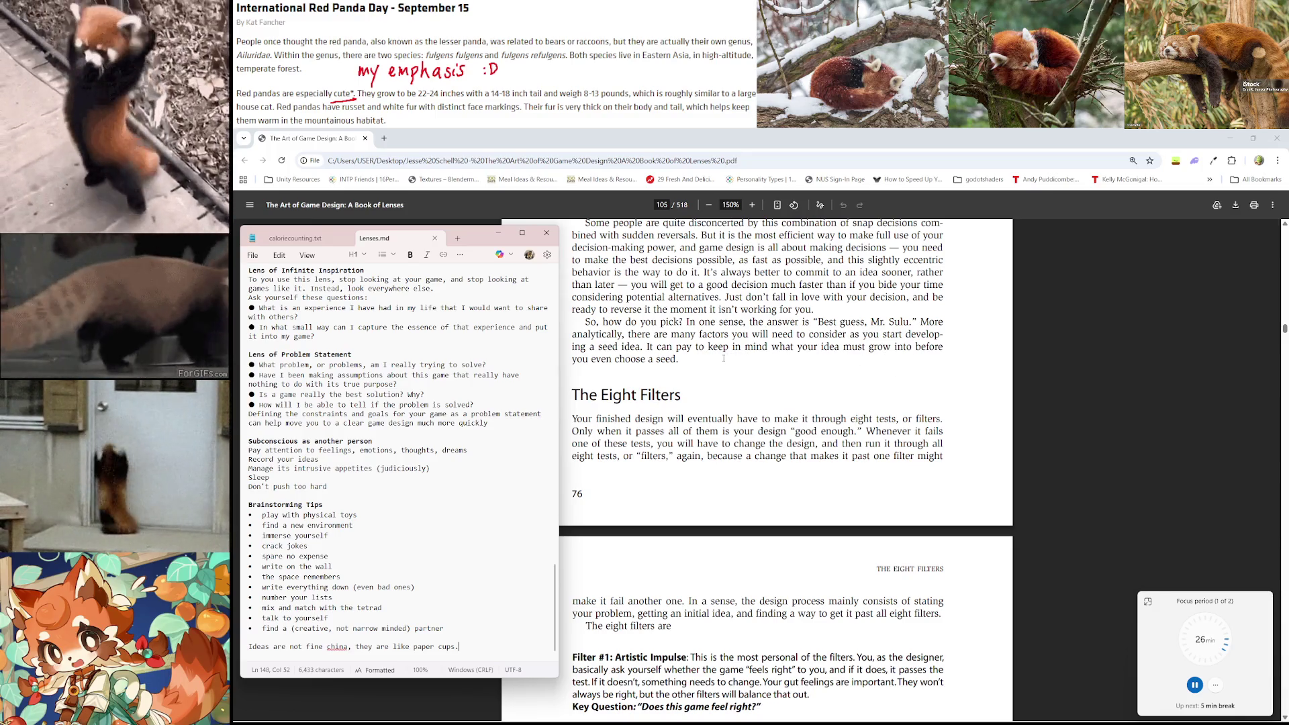
scroll(695, 360, "down", 3)
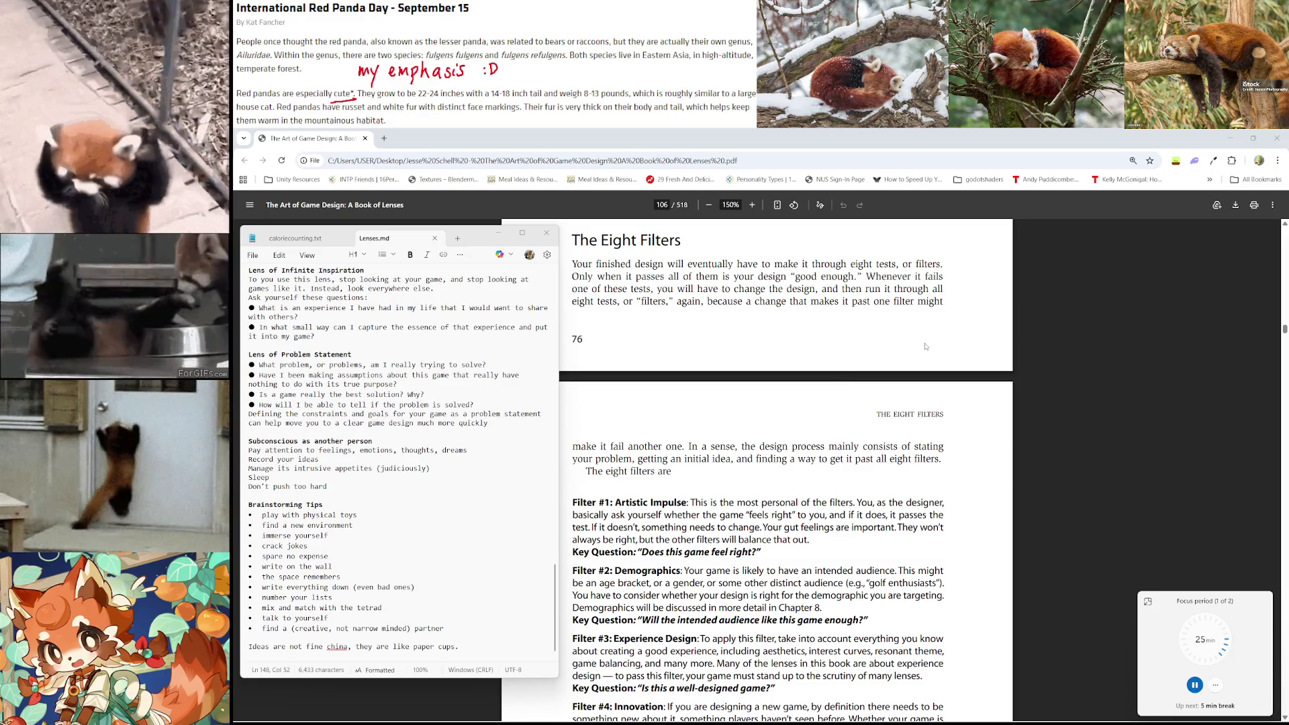
scroll(741, 443, "down", 2)
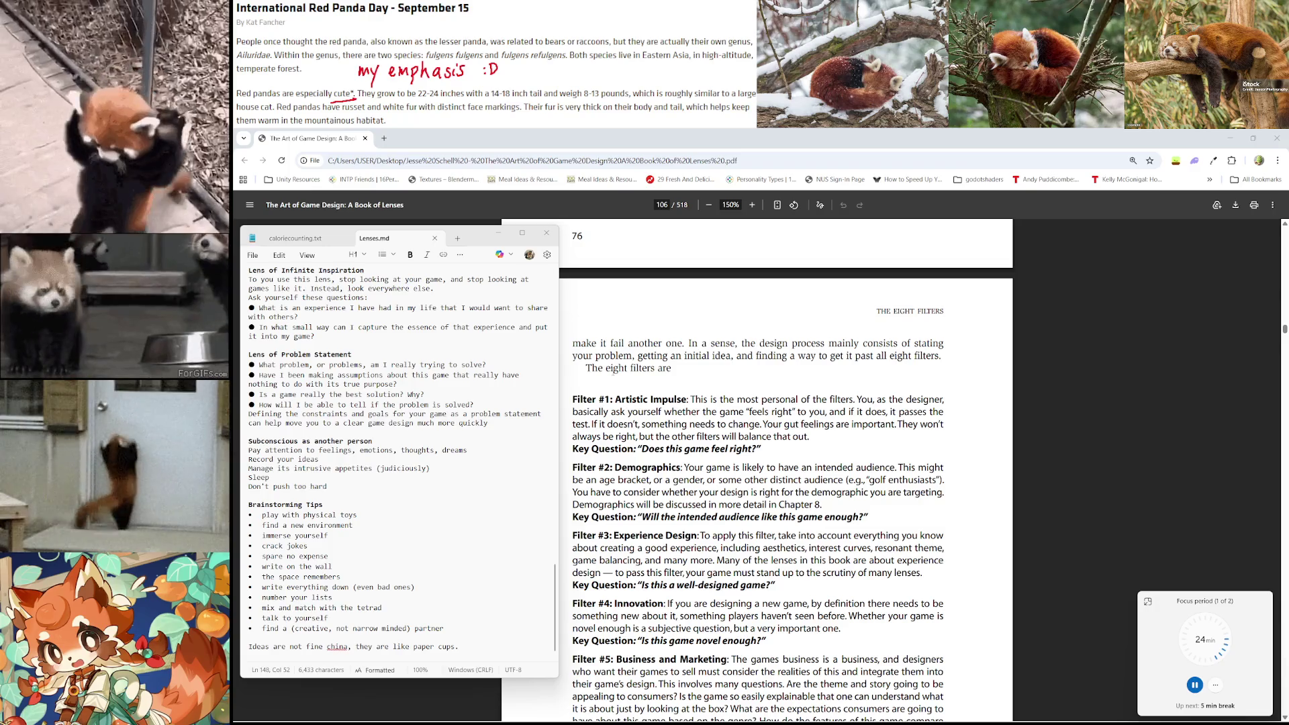
scroll(651, 365, "down", 1)
scroll(454, 611, "down", 1)
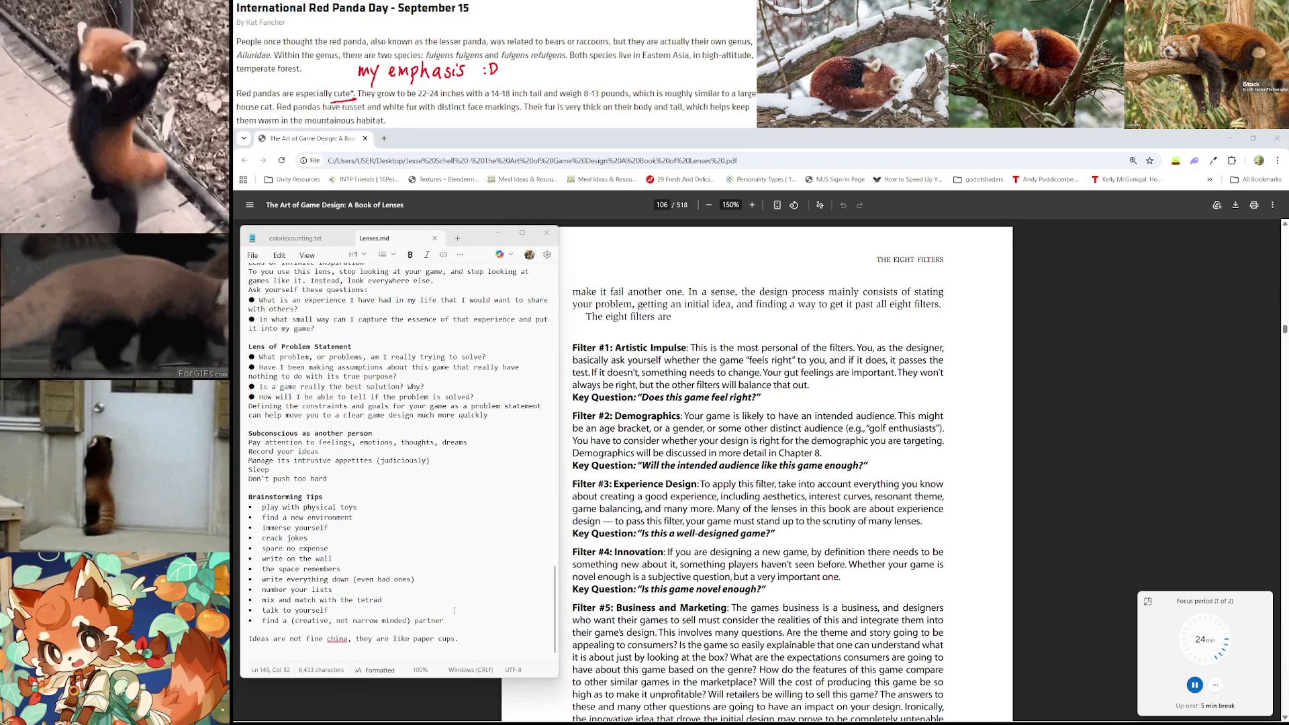
left_click(459, 648)
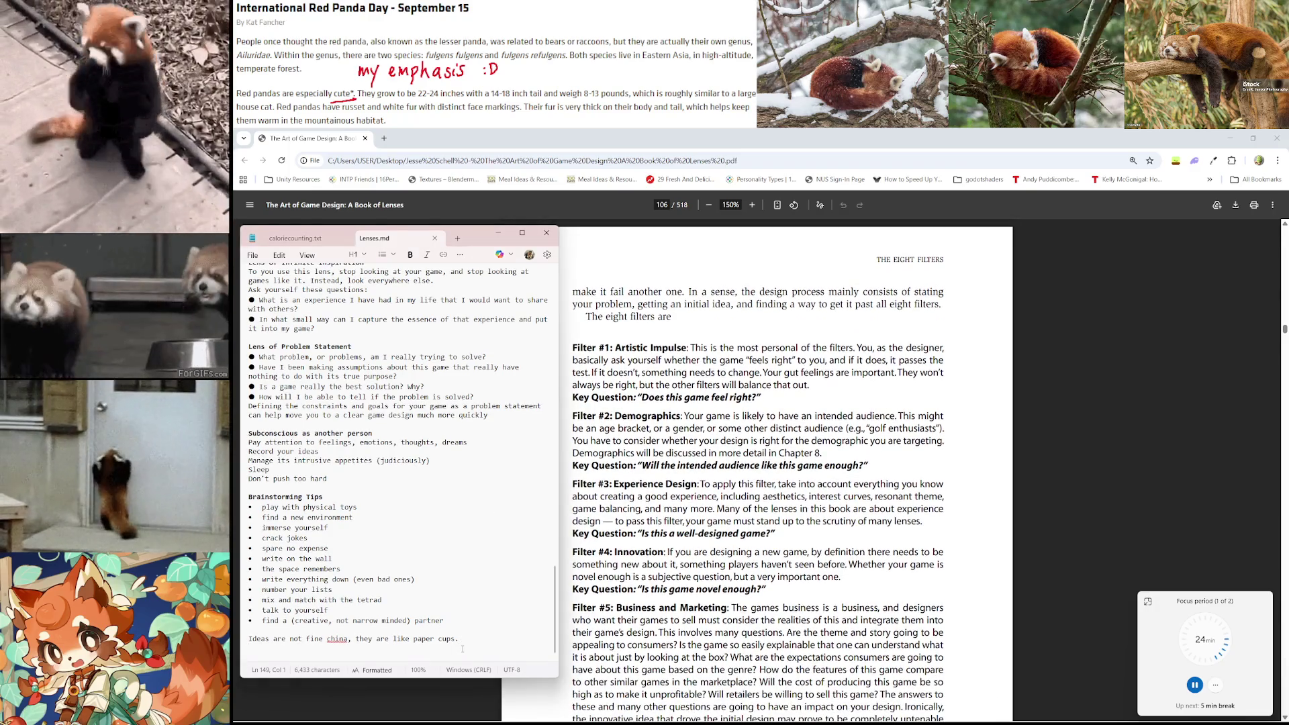
Add a 'Filters tests' heading with the bullet 'Artistic impulse: does this game feel right?'
type("Filters")
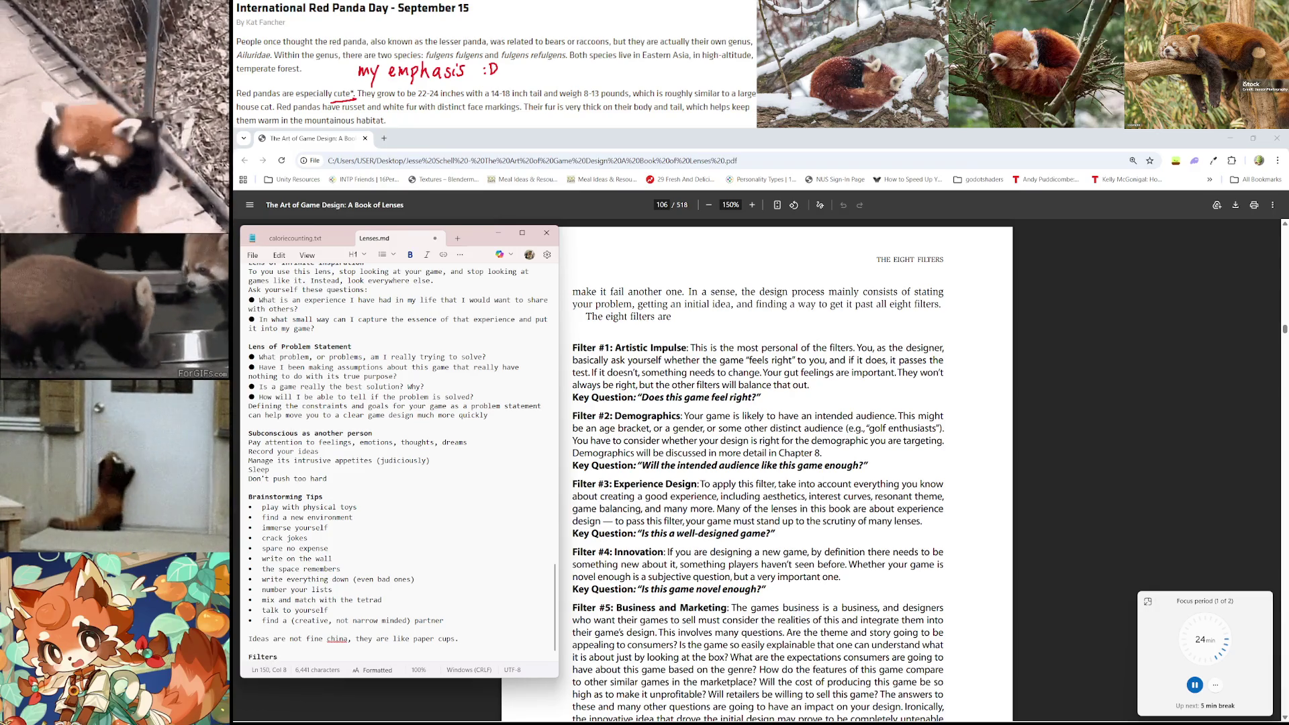
key("BackSpace")
type("tests")
key("Return")
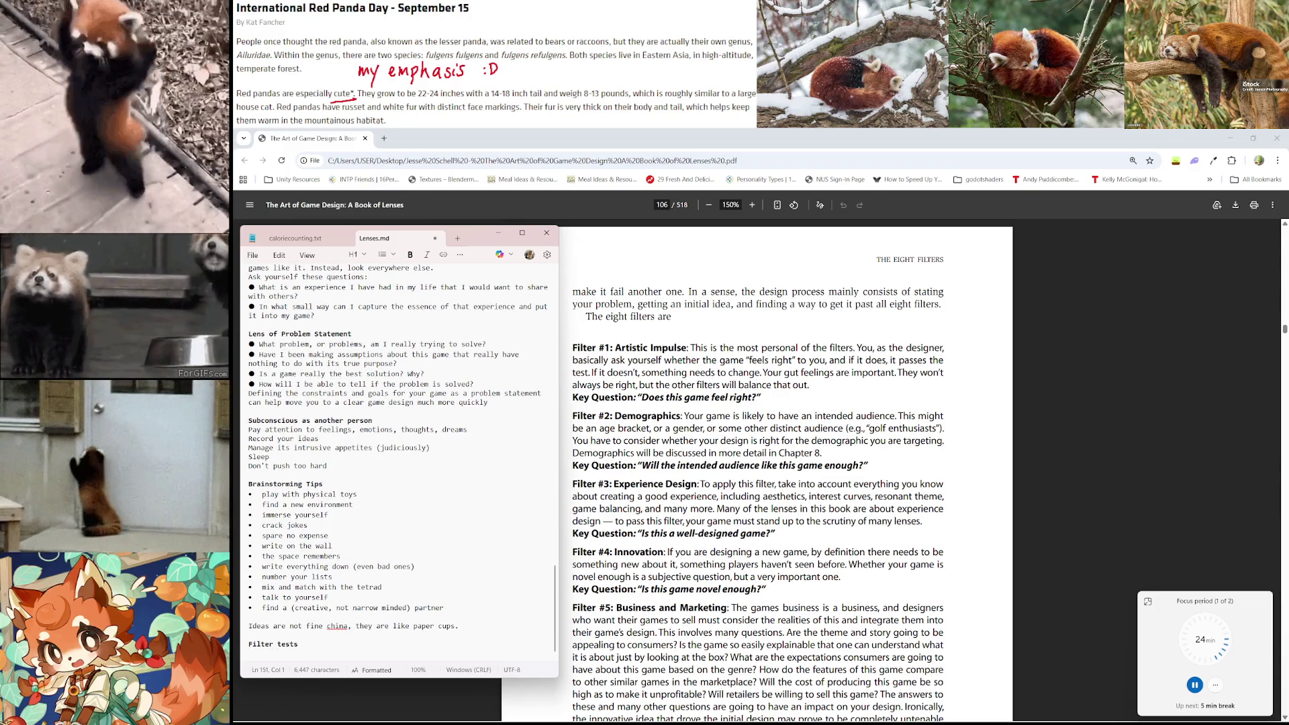
type("Artistic imp")
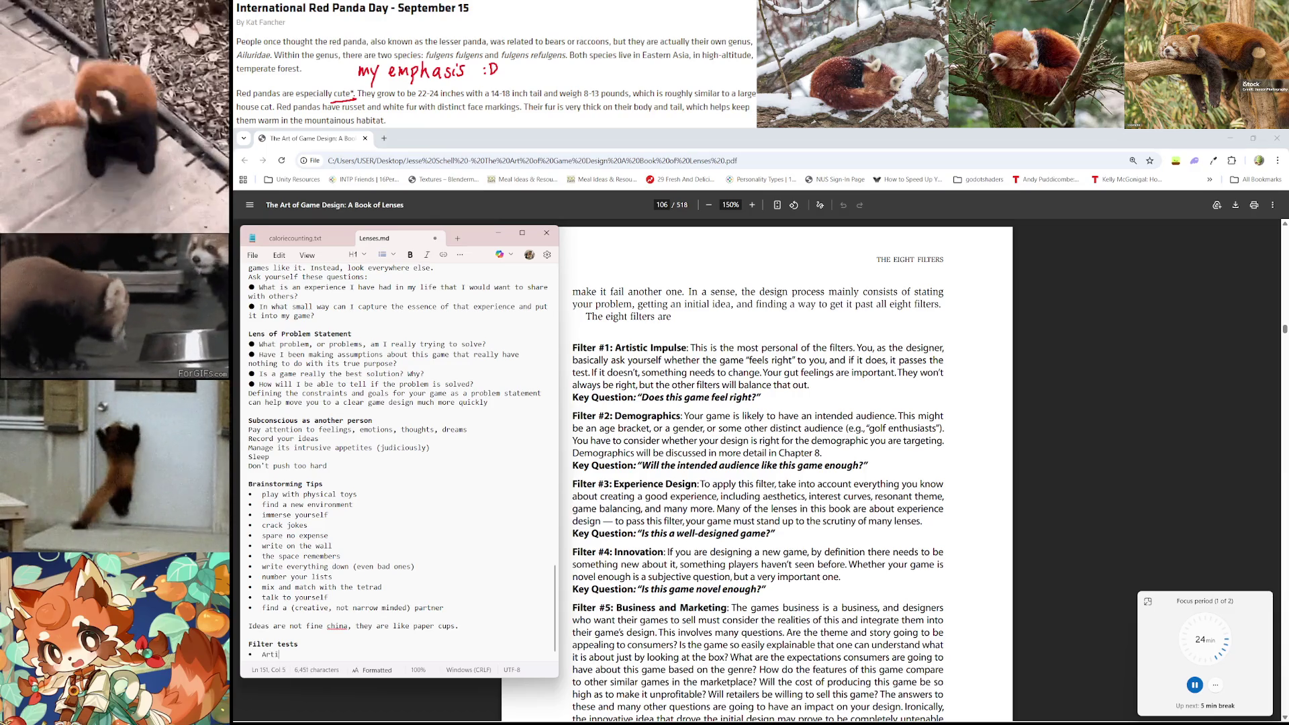
type("ulse")
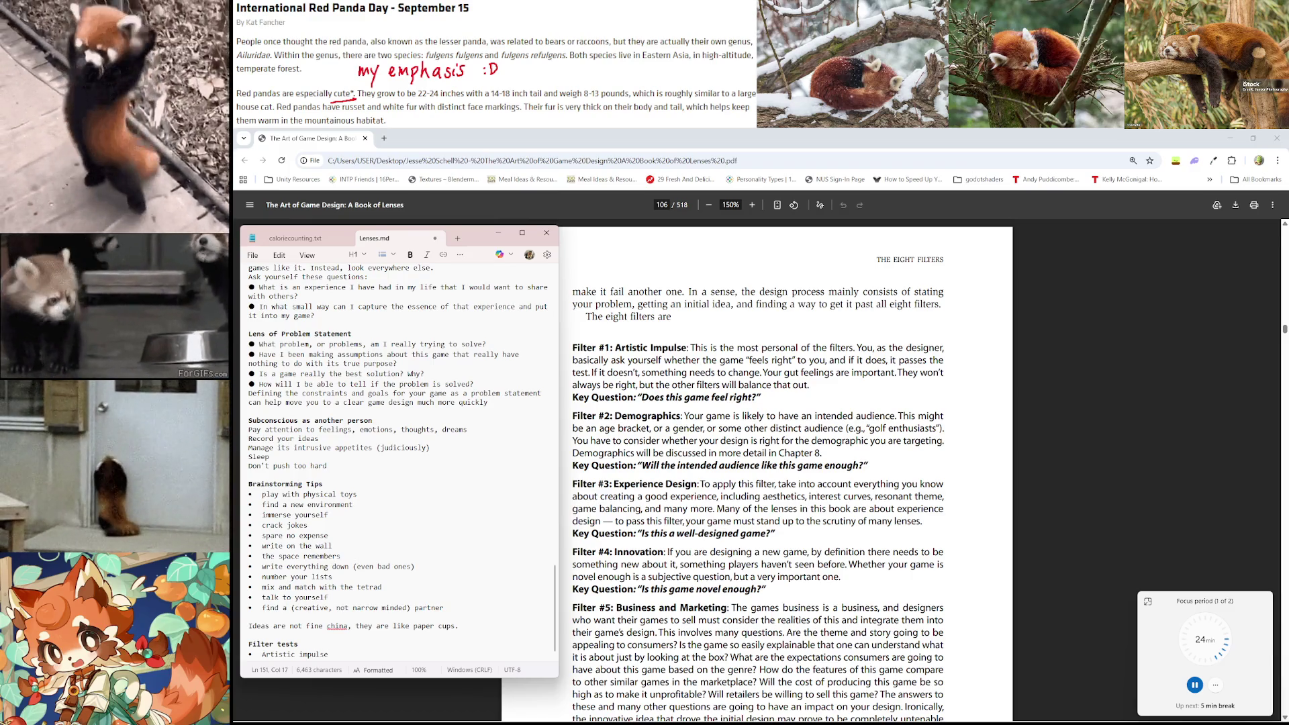
type(":")
type(" does th")
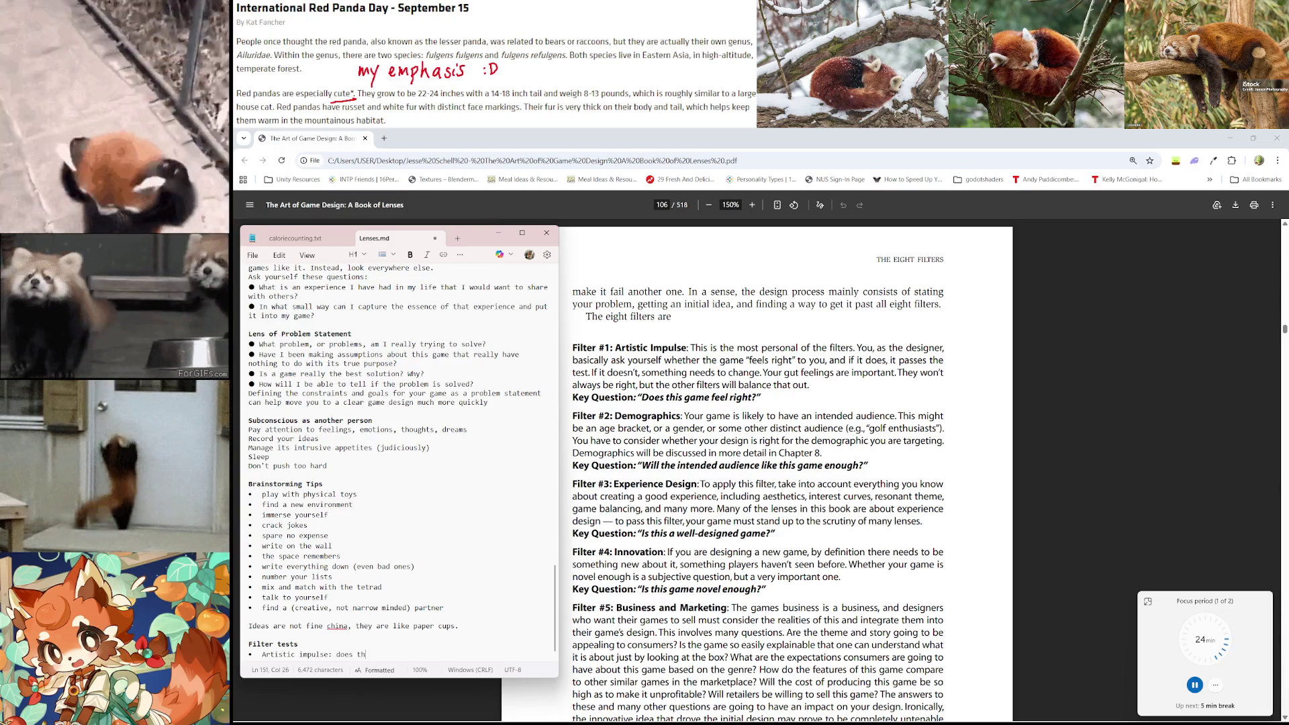
type("is game feel right?")
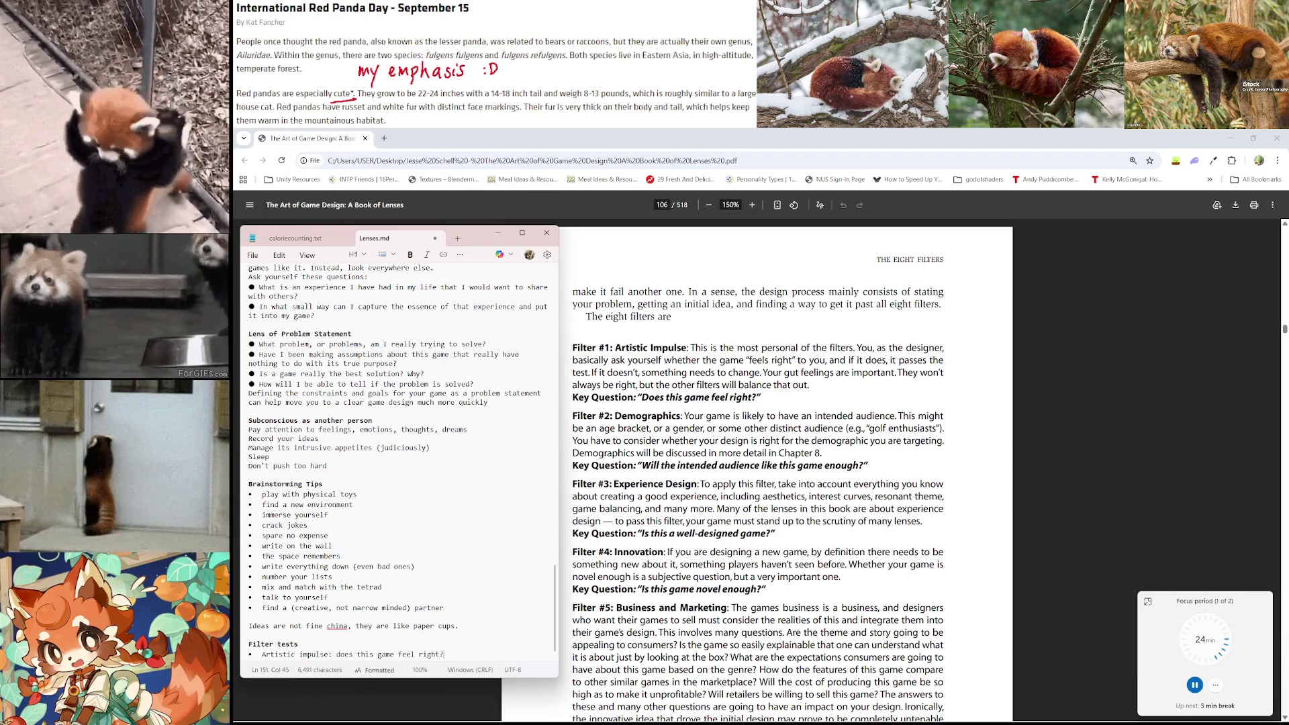
key("Return")
Add 'Demographics: will the intended audience like this game enough?' and begin an 'Experience' bullet
type("Demographics: ")
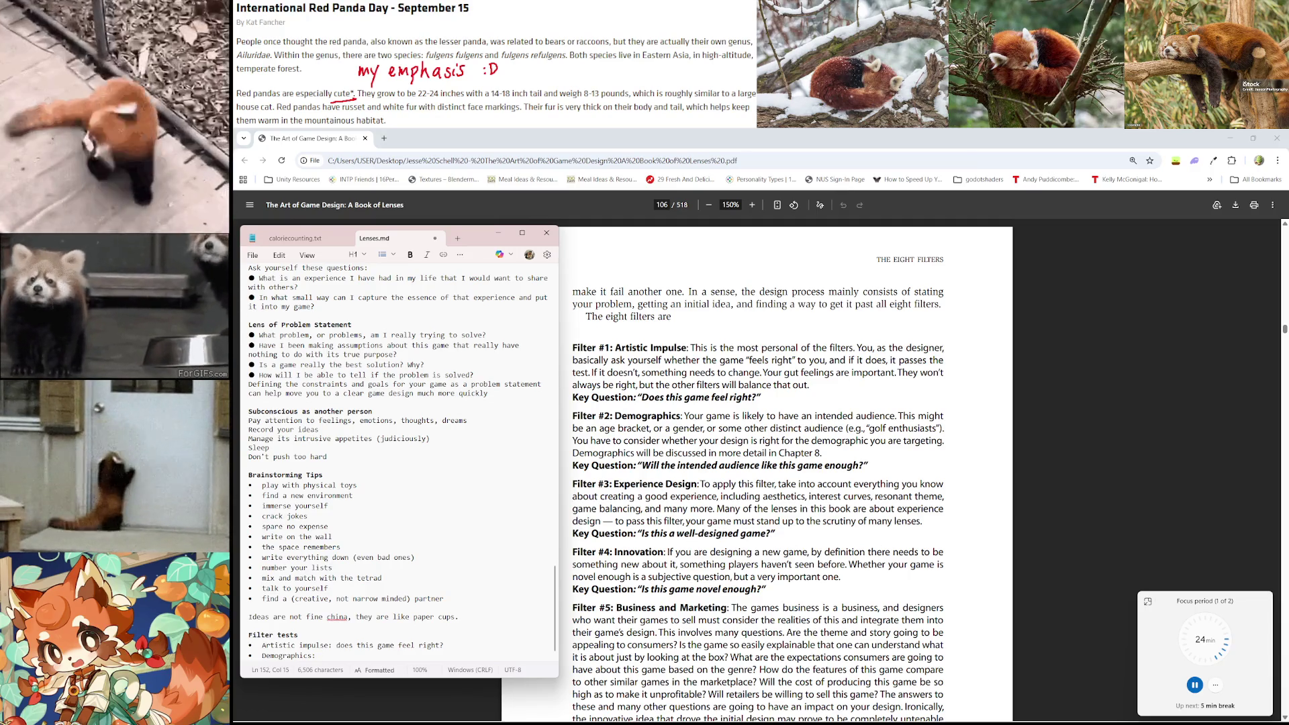
type("will the intended audience like ")
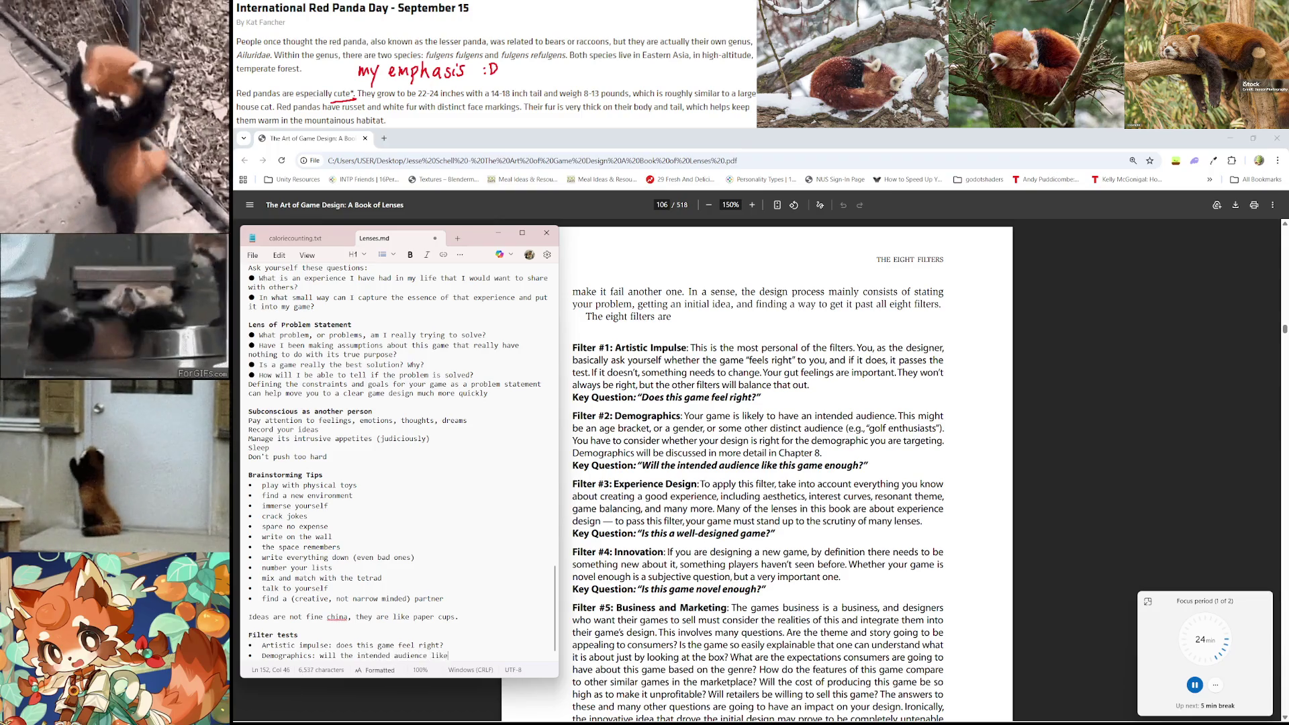
type("this game enough?")
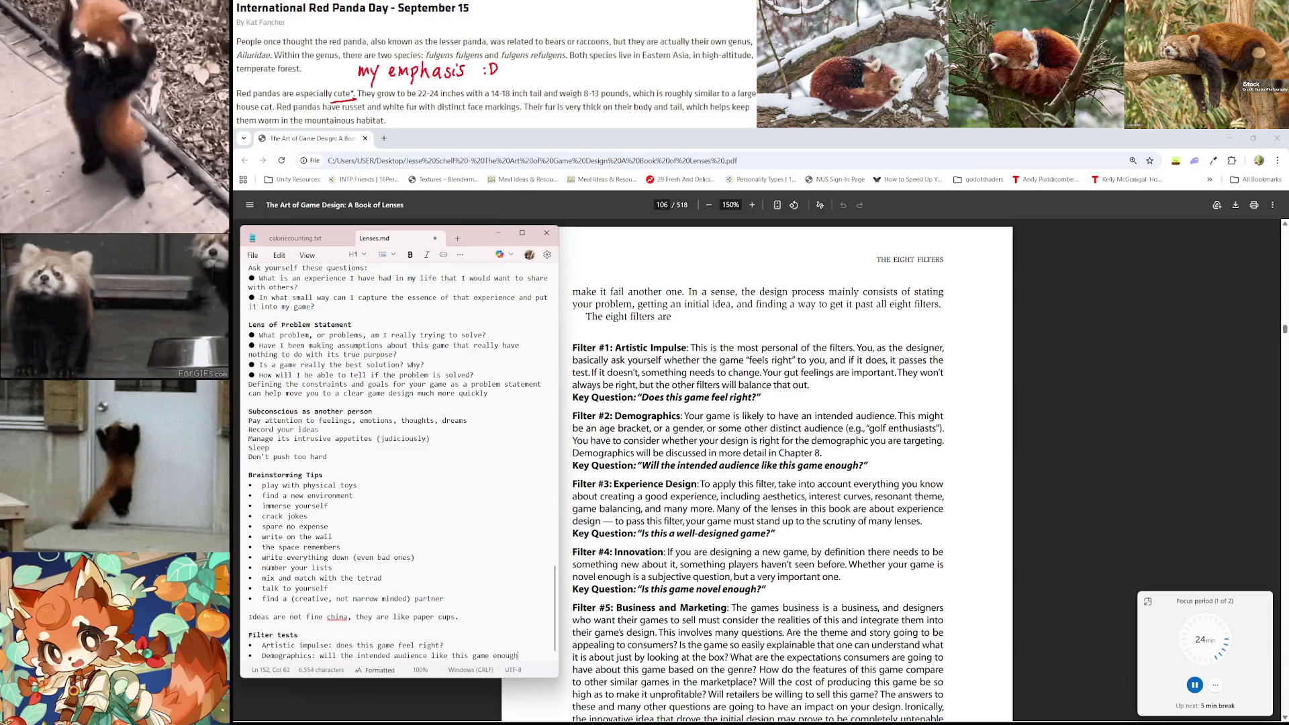
key("Return")
type("Experei")
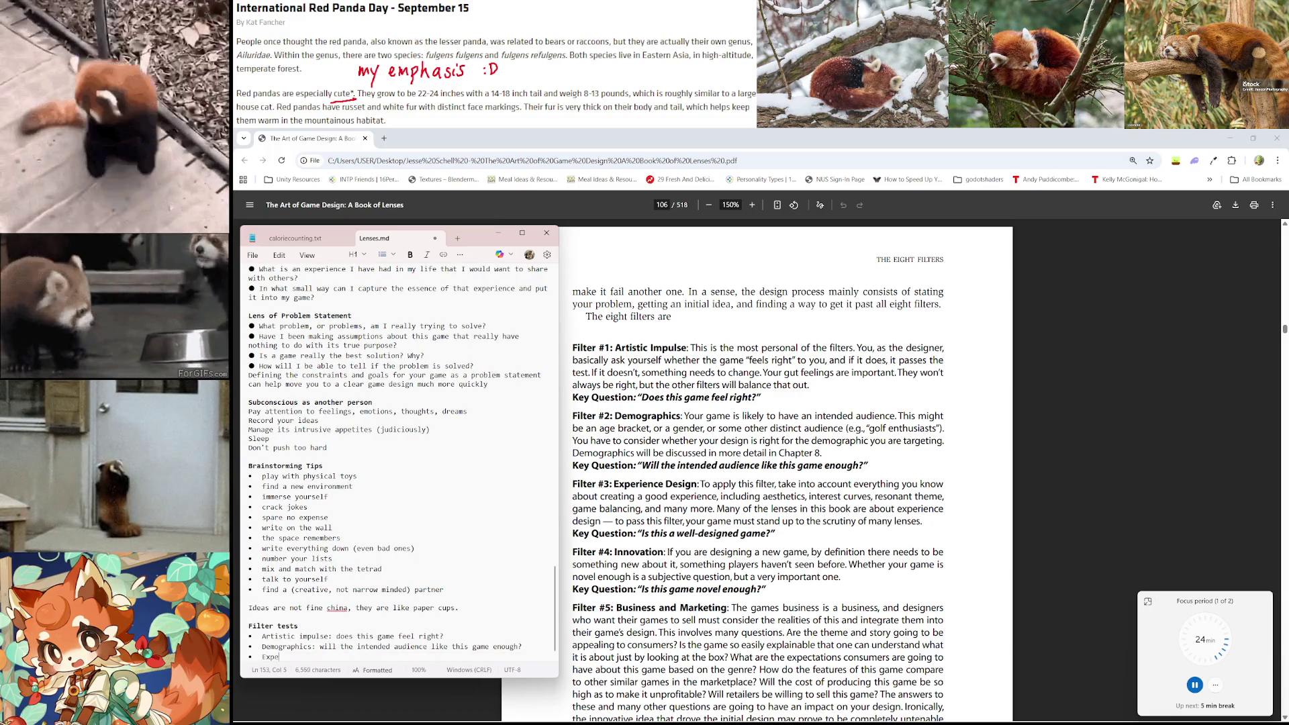
key("BackSpace")
type("ience")
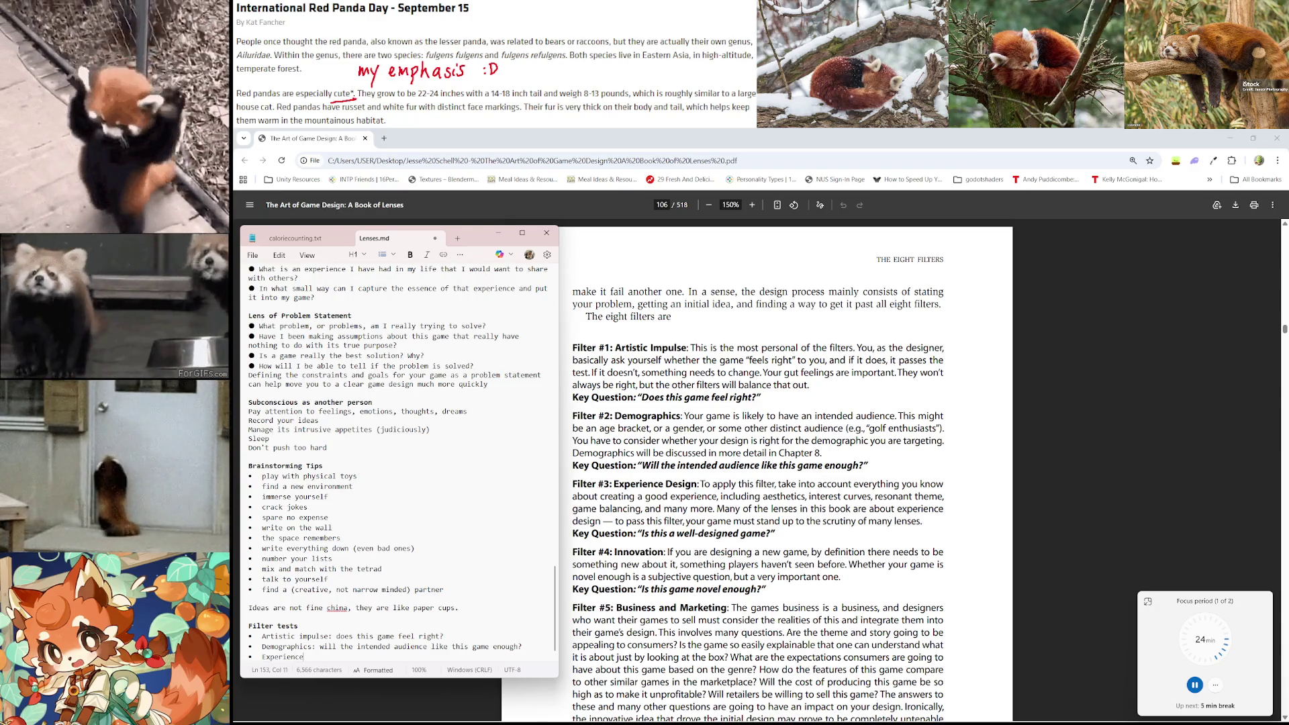
key("alt+Tab")
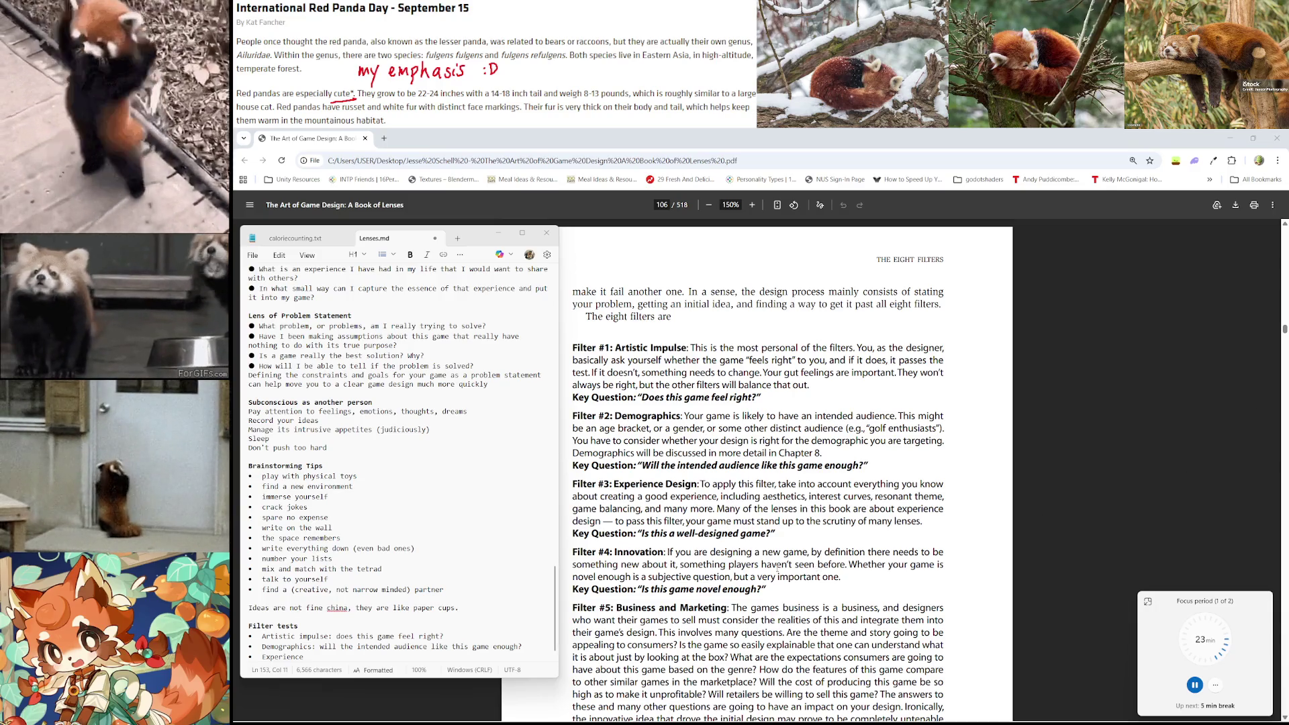
Complete 'Experience design through lenses: is this a well designed game?', add an empty bullet, and save
scroll(777, 569, "down", 1)
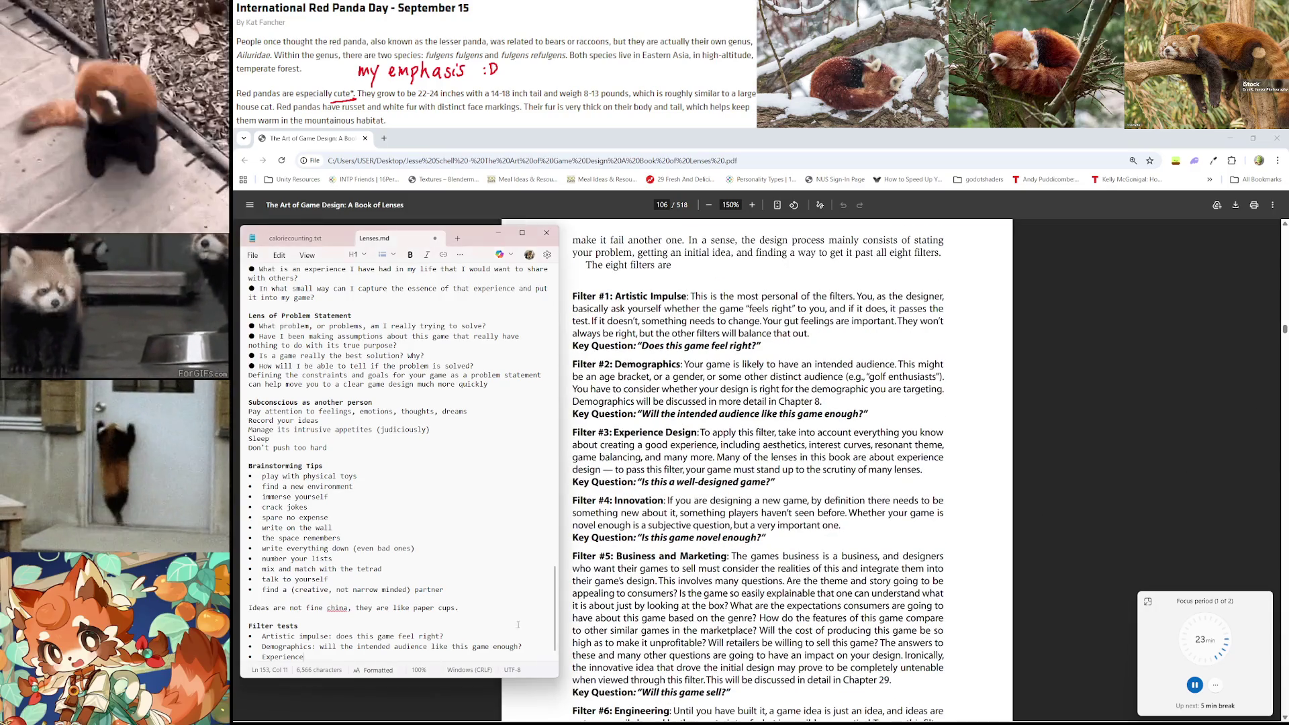
type("design:")
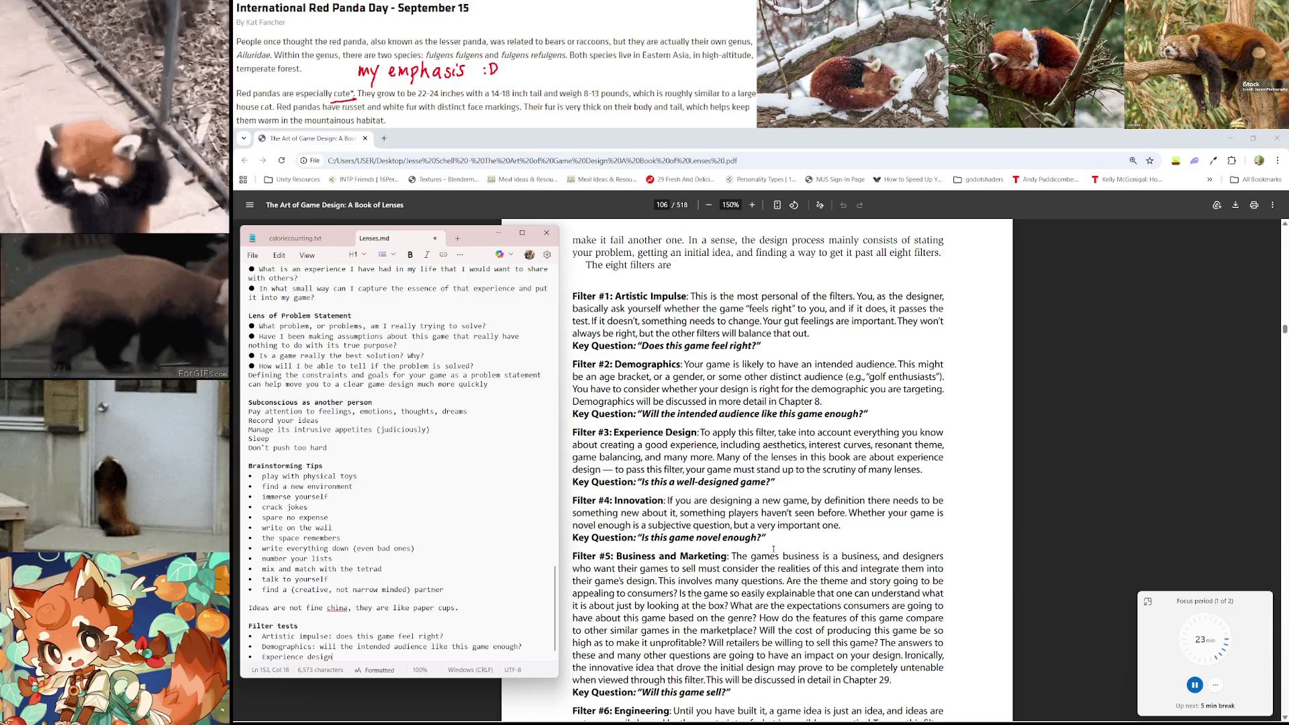
type(" is this a ")
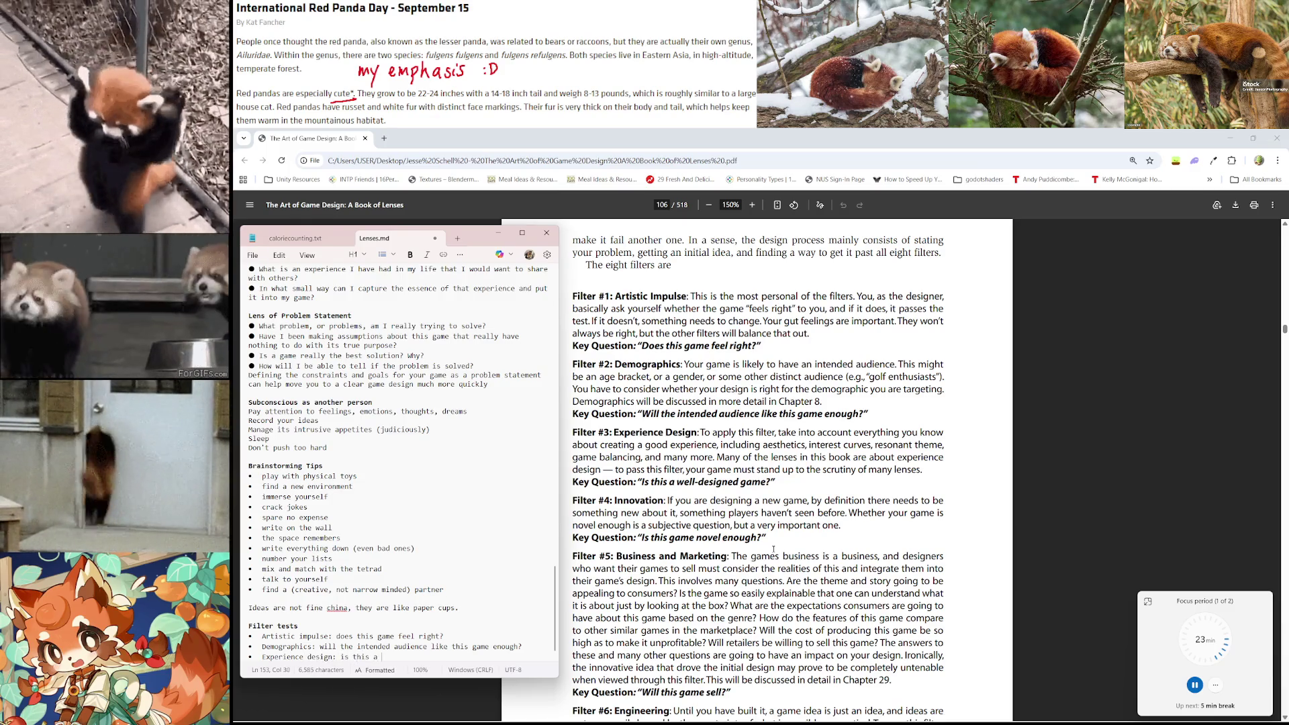
type("well designed ")
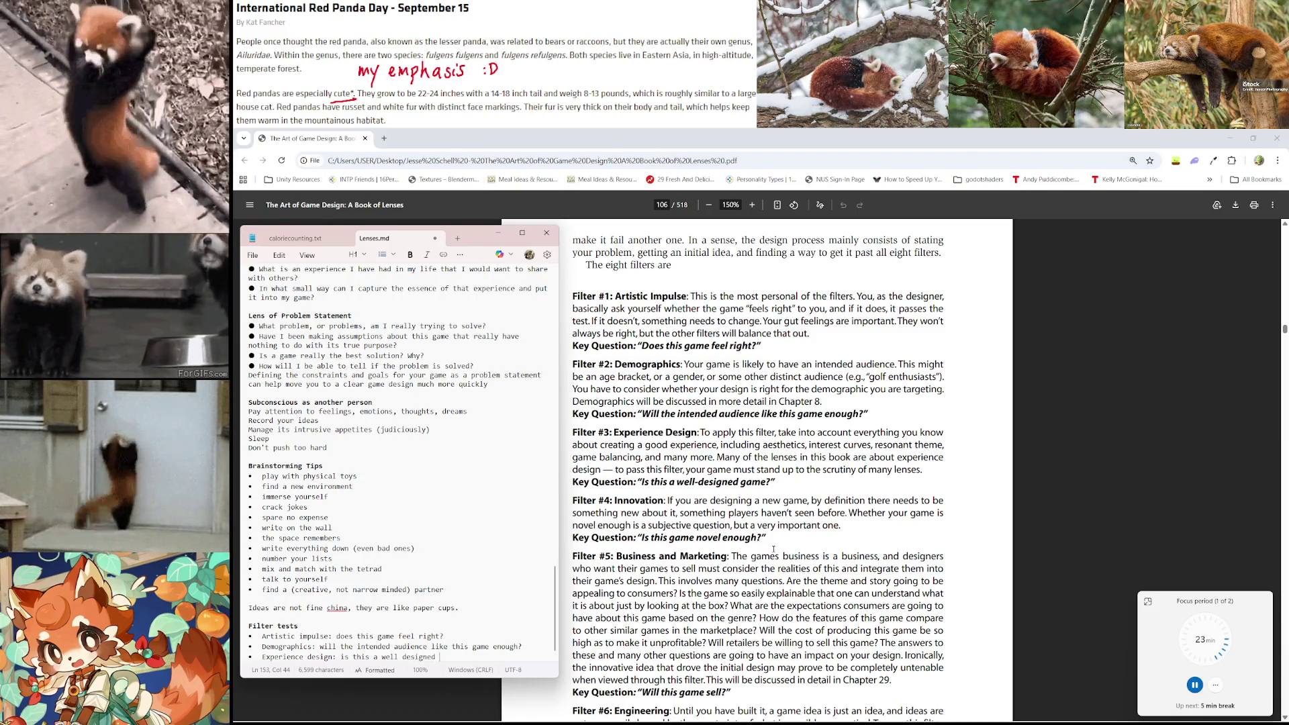
type("game?")
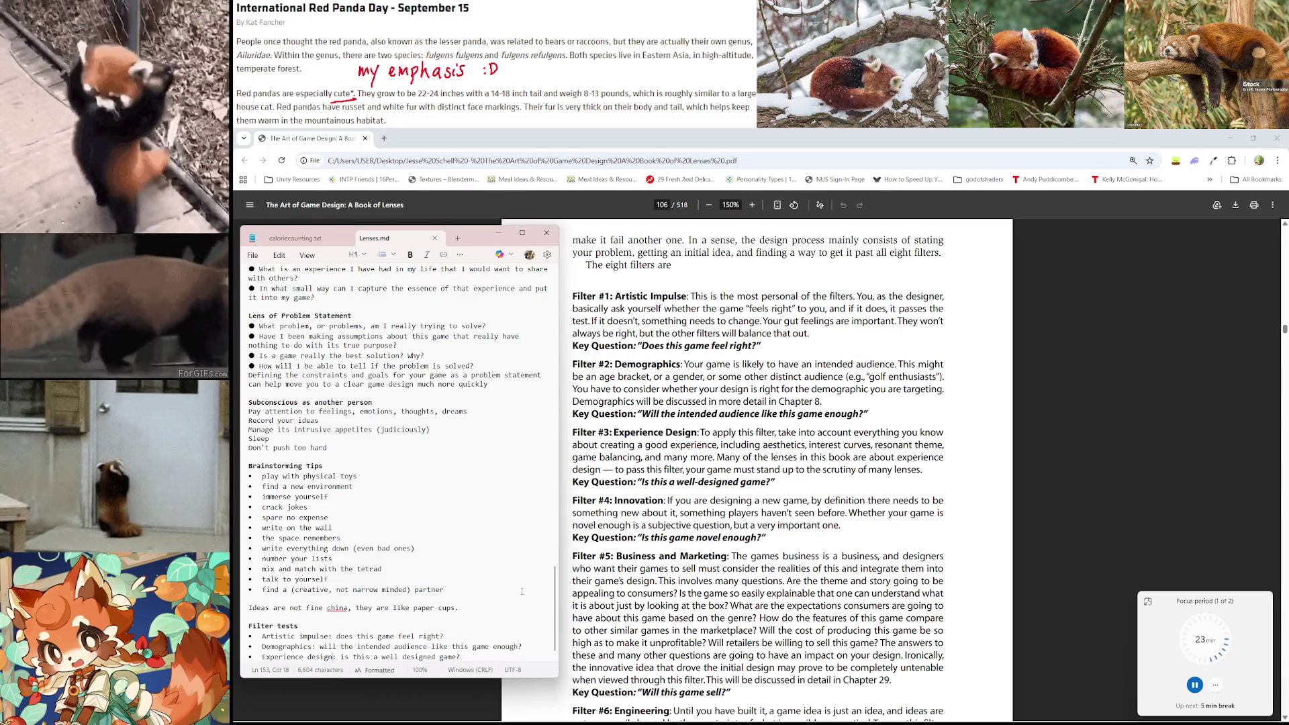
type("through lenses")
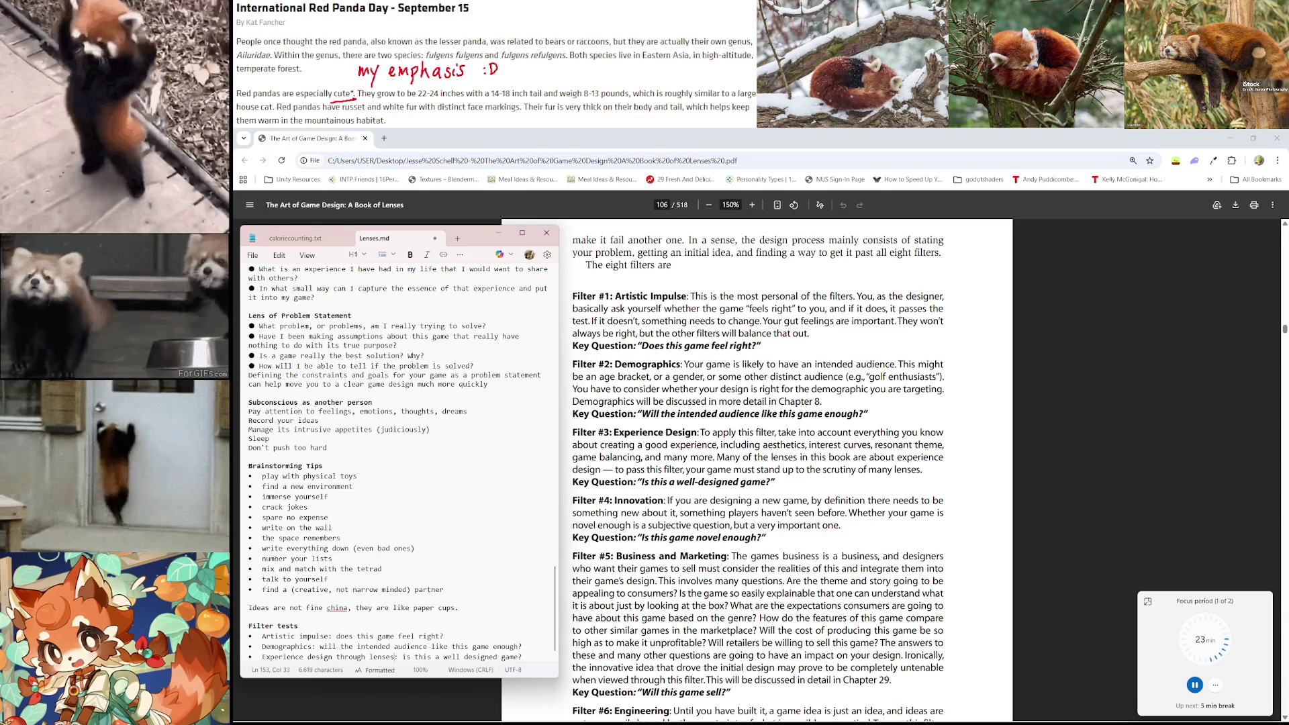
scroll(520, 580, "down", 1)
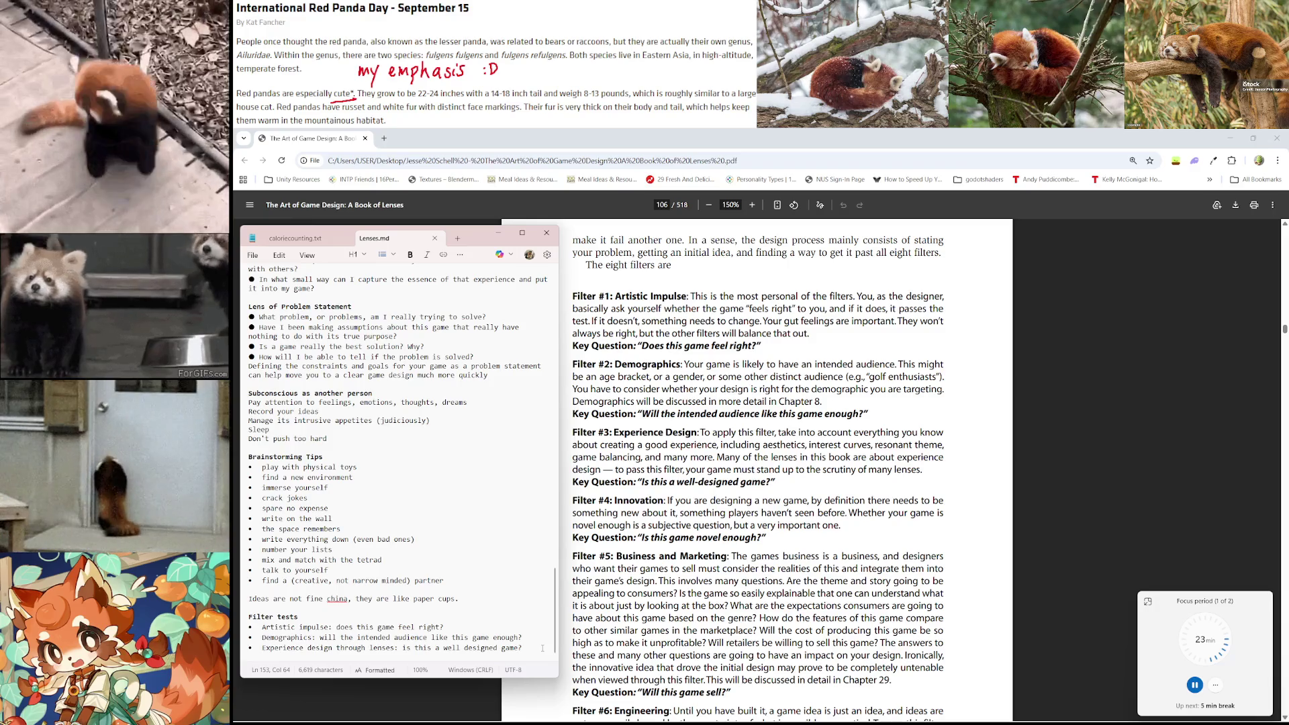
key("Return")
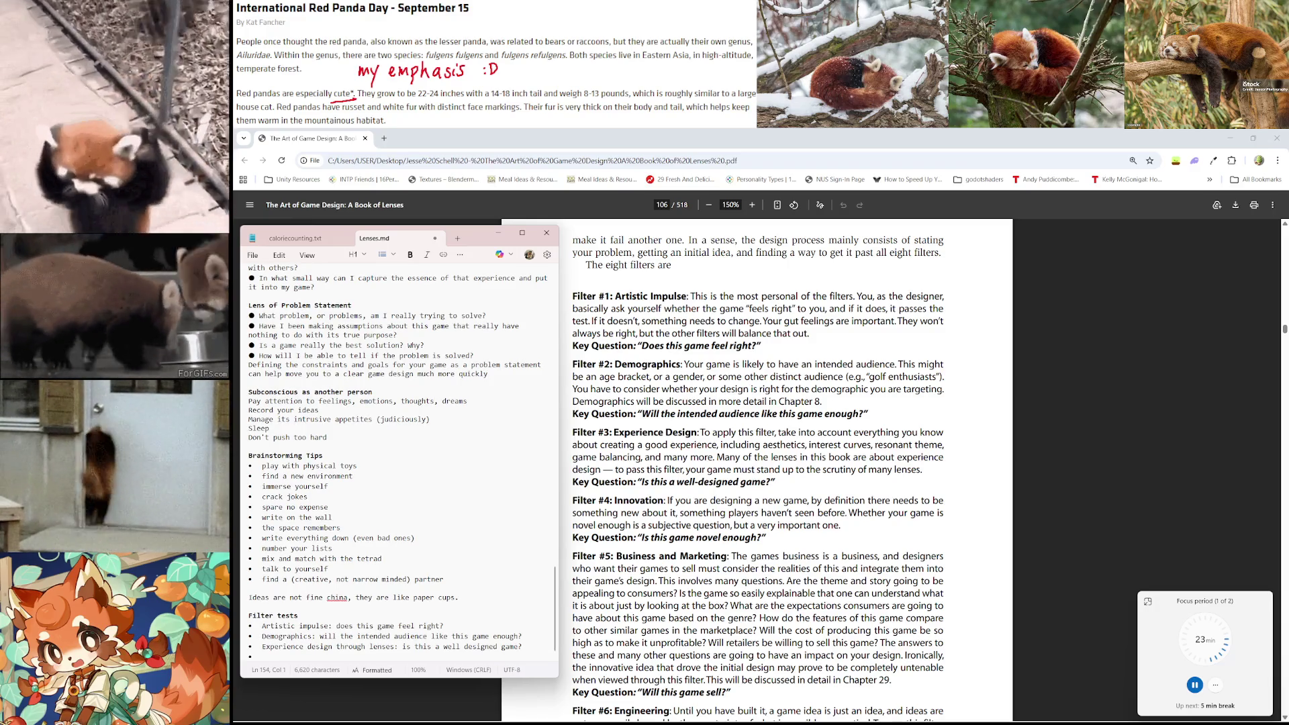
key("ctrl+s")
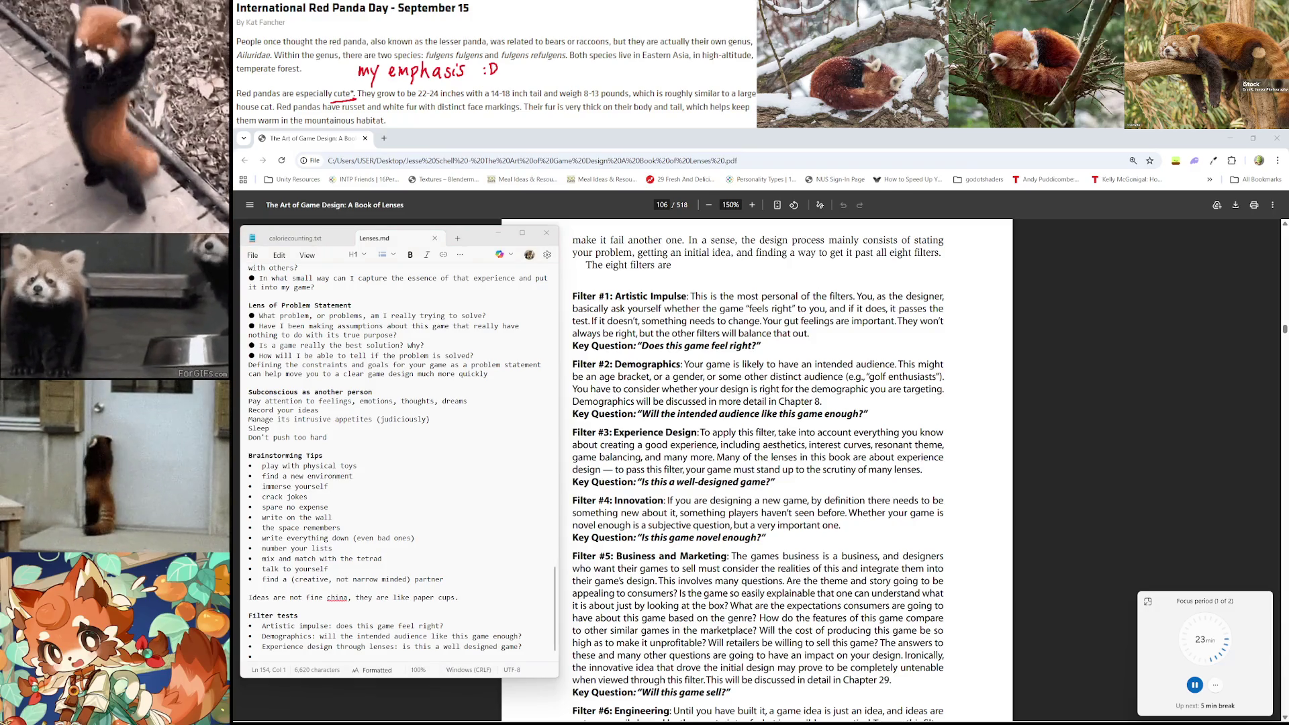
scroll(966, 443, "down", 3)
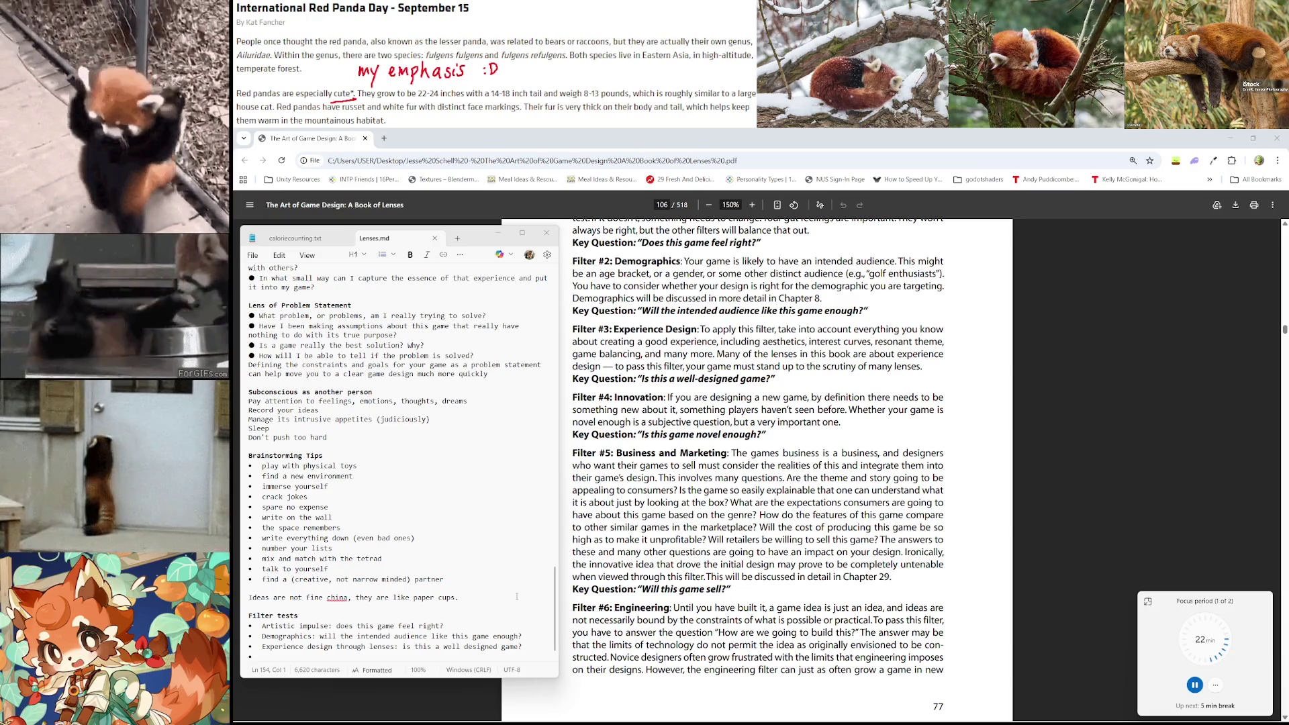
left_click(456, 658)
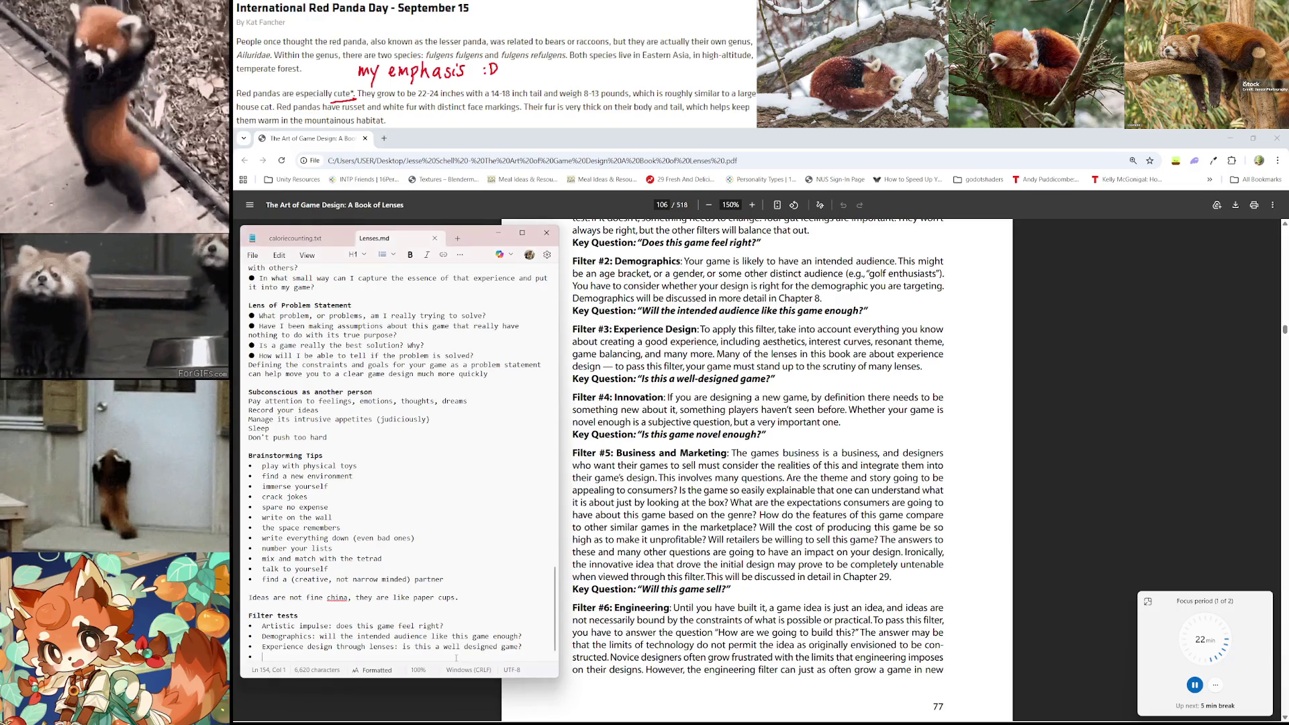
Add the bullets 'Innovation: is this game novel enough?' and 'Business and Marketing: will this game sell?'
type("Innovation:")
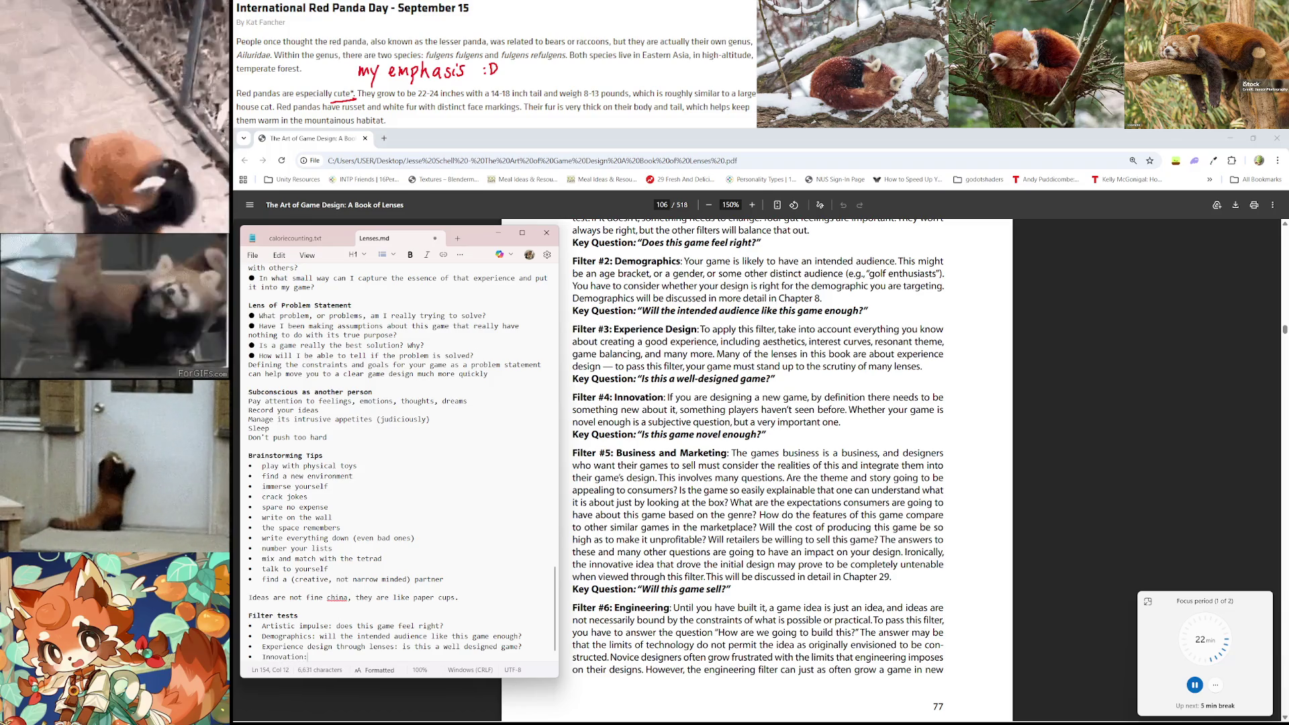
type(" is this game novel enough")
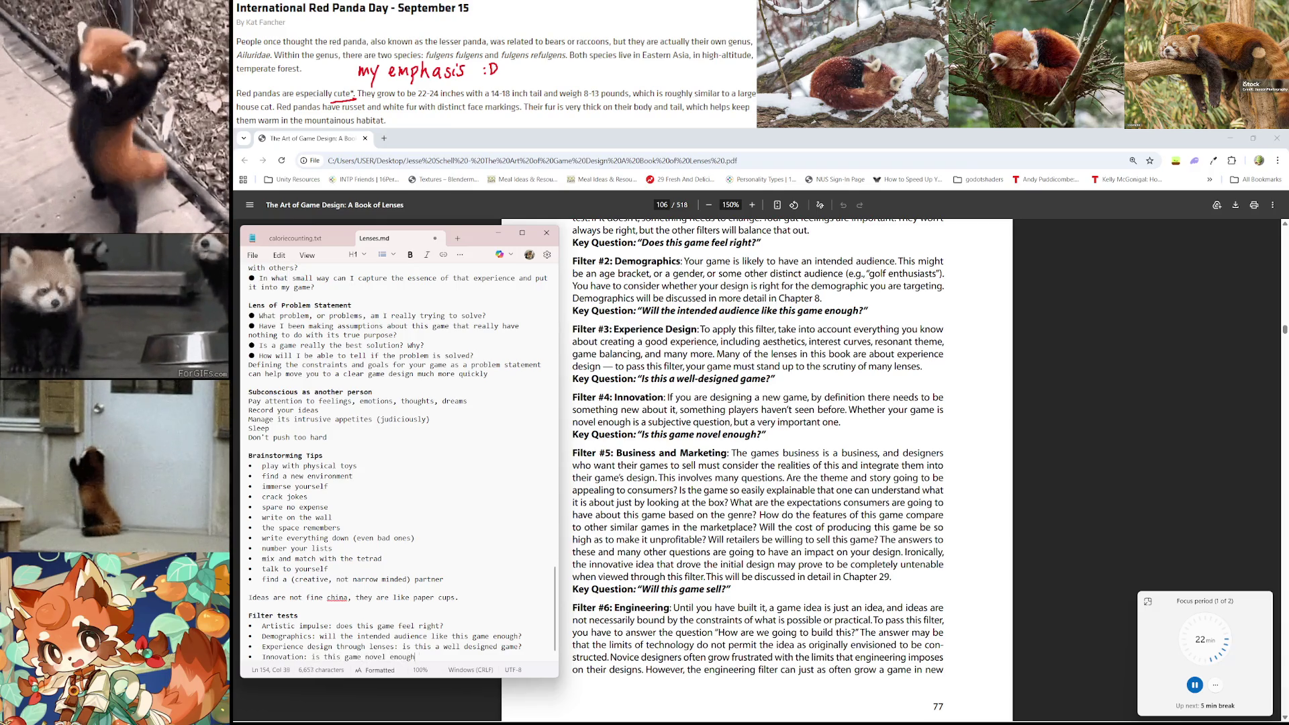
type("?")
key("Return")
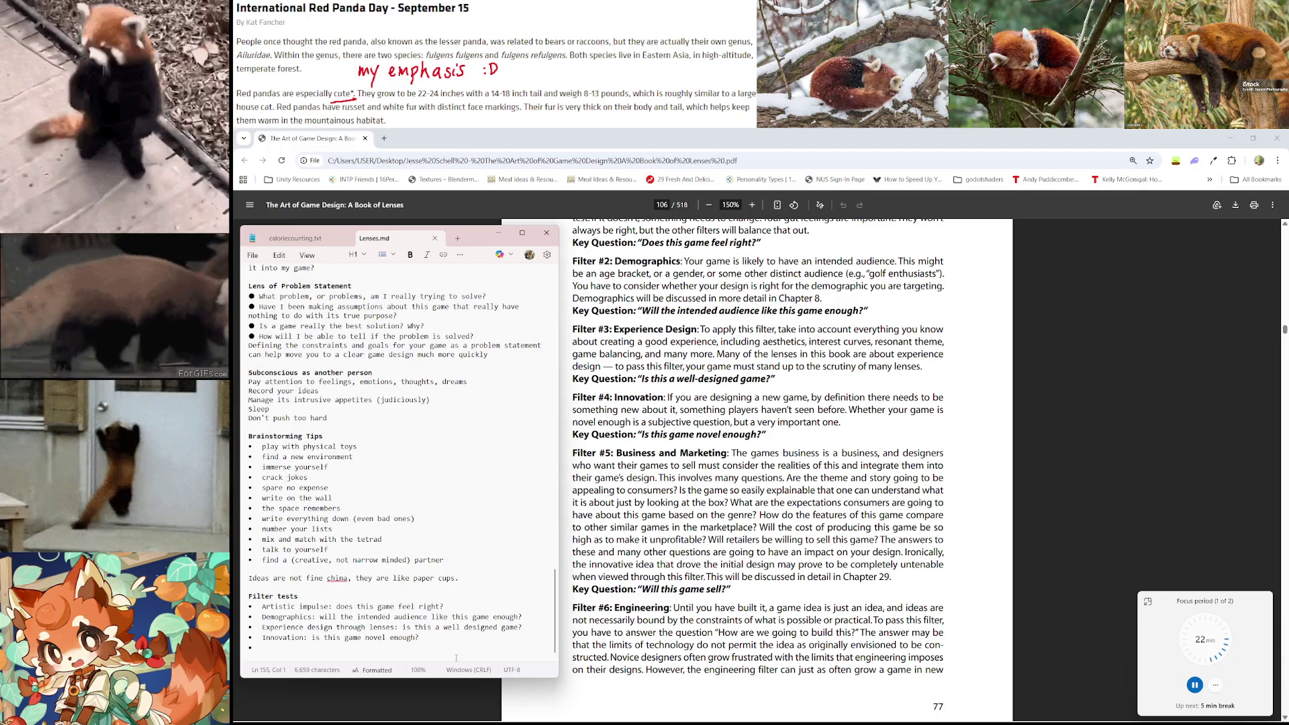
type("Business and Mar")
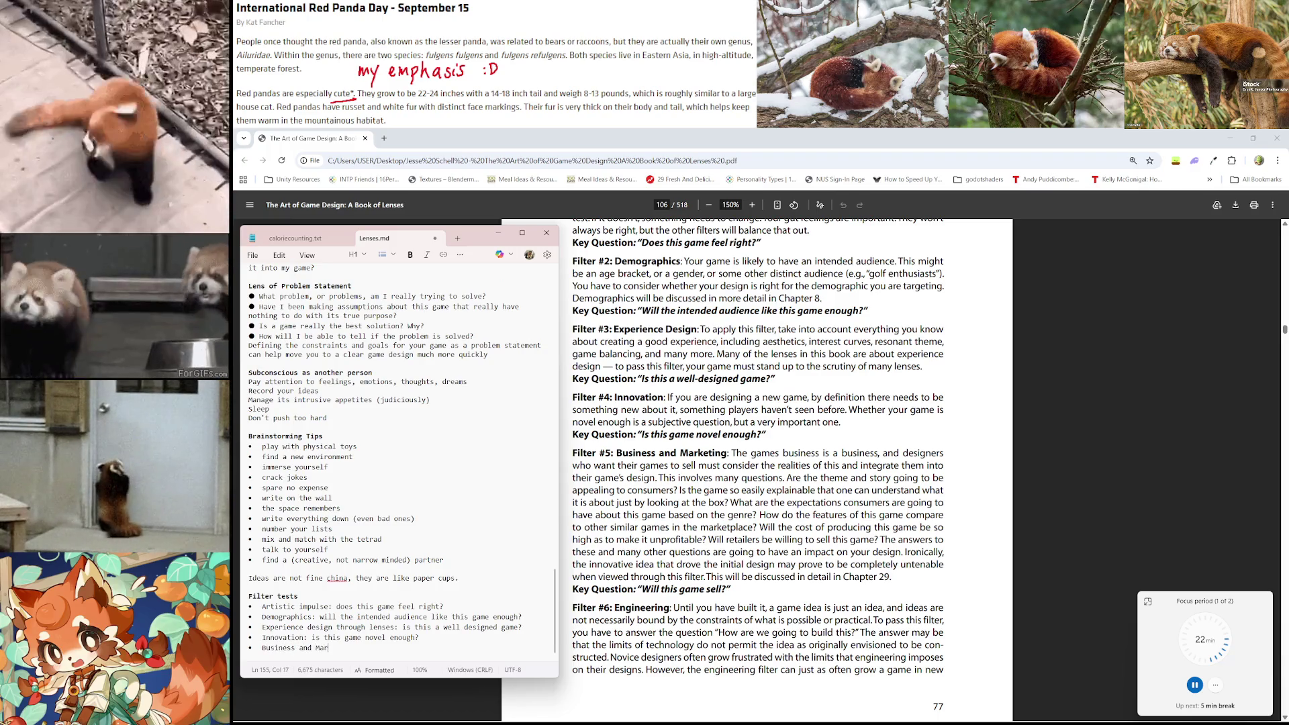
type("keting: ")
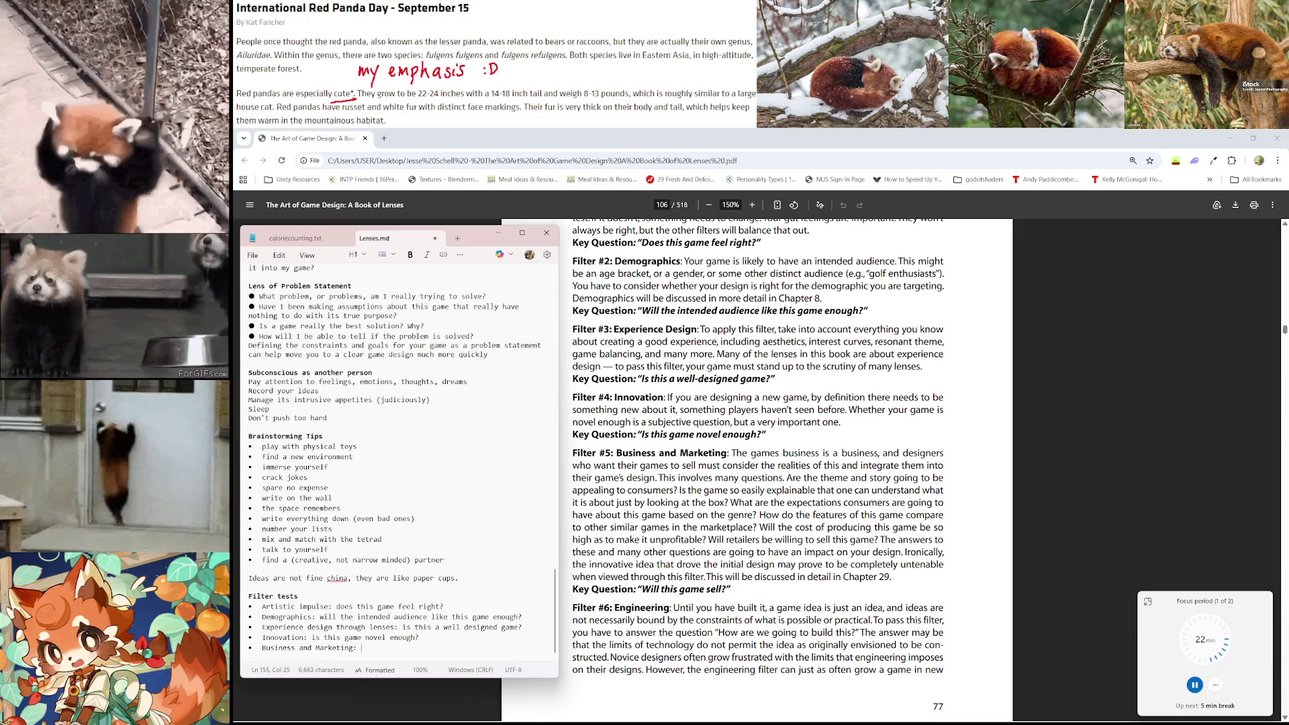
type("wi")
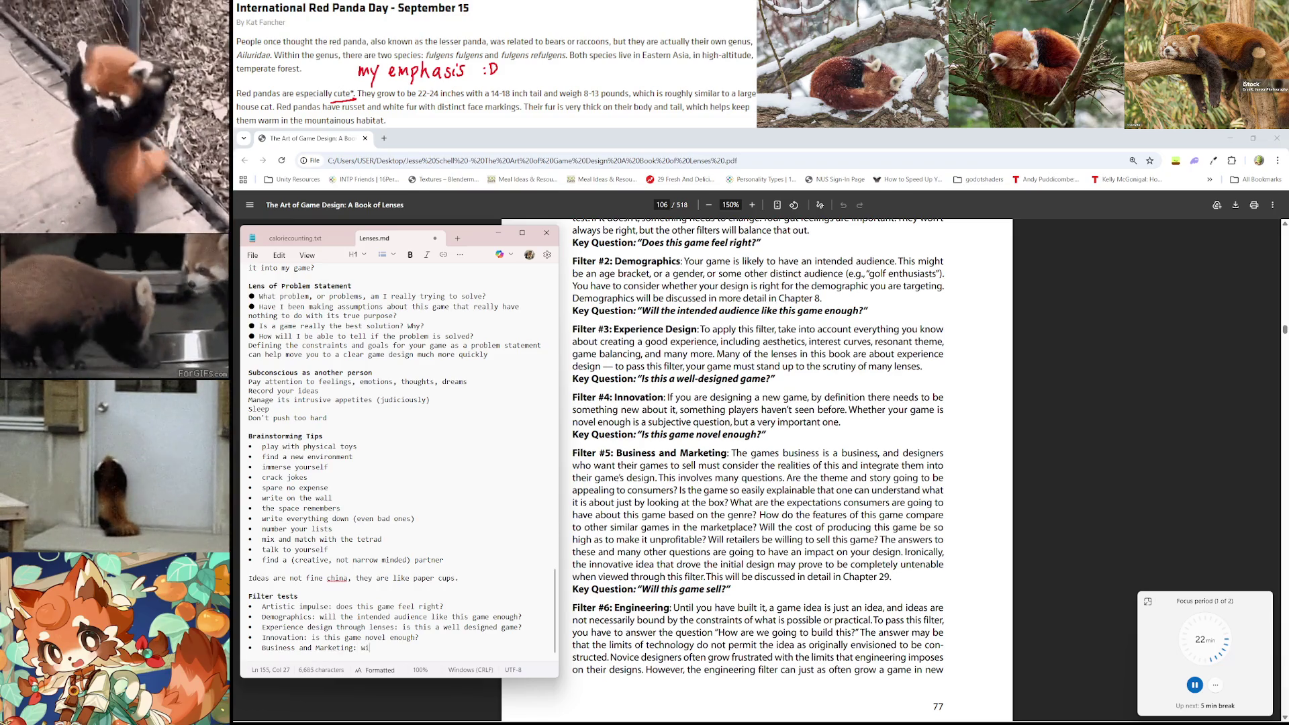
type("ll this game sell?")
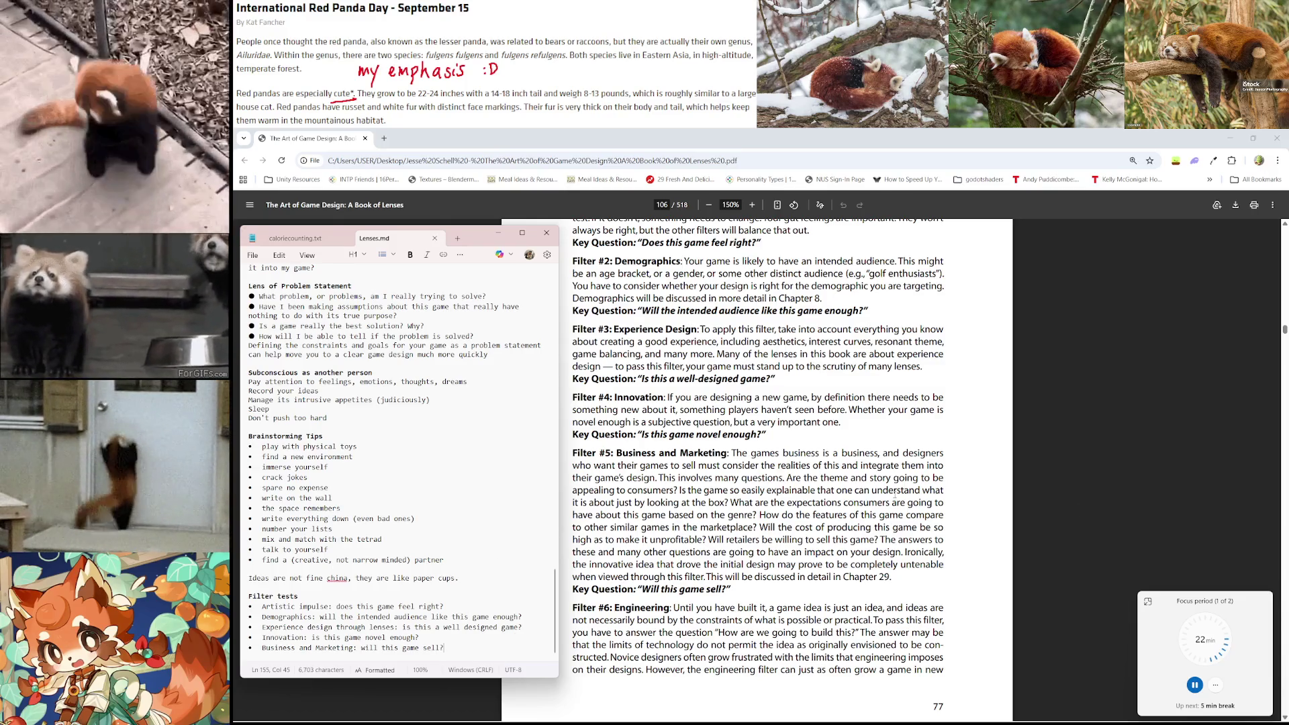
scroll(873, 497, "down", 1)
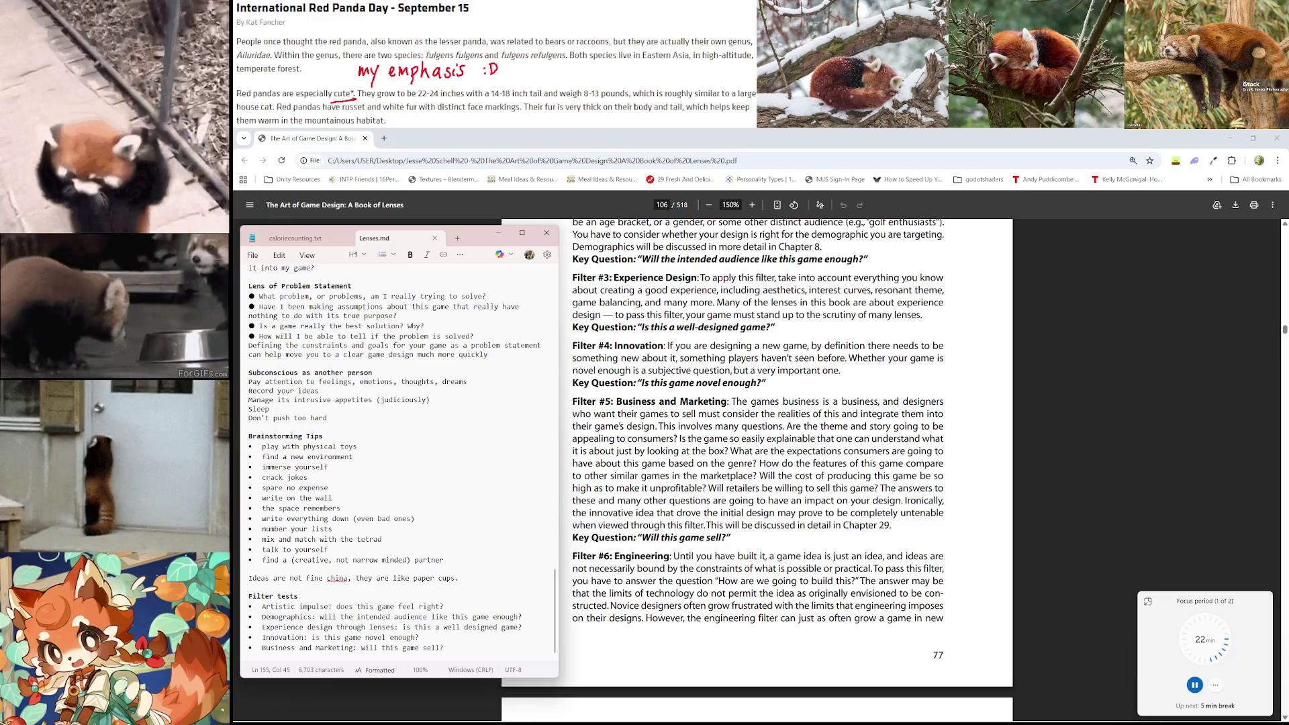
Scroll the PDF down to Filter #6: Engineering on page 106
scroll(799, 447, "down", 2)
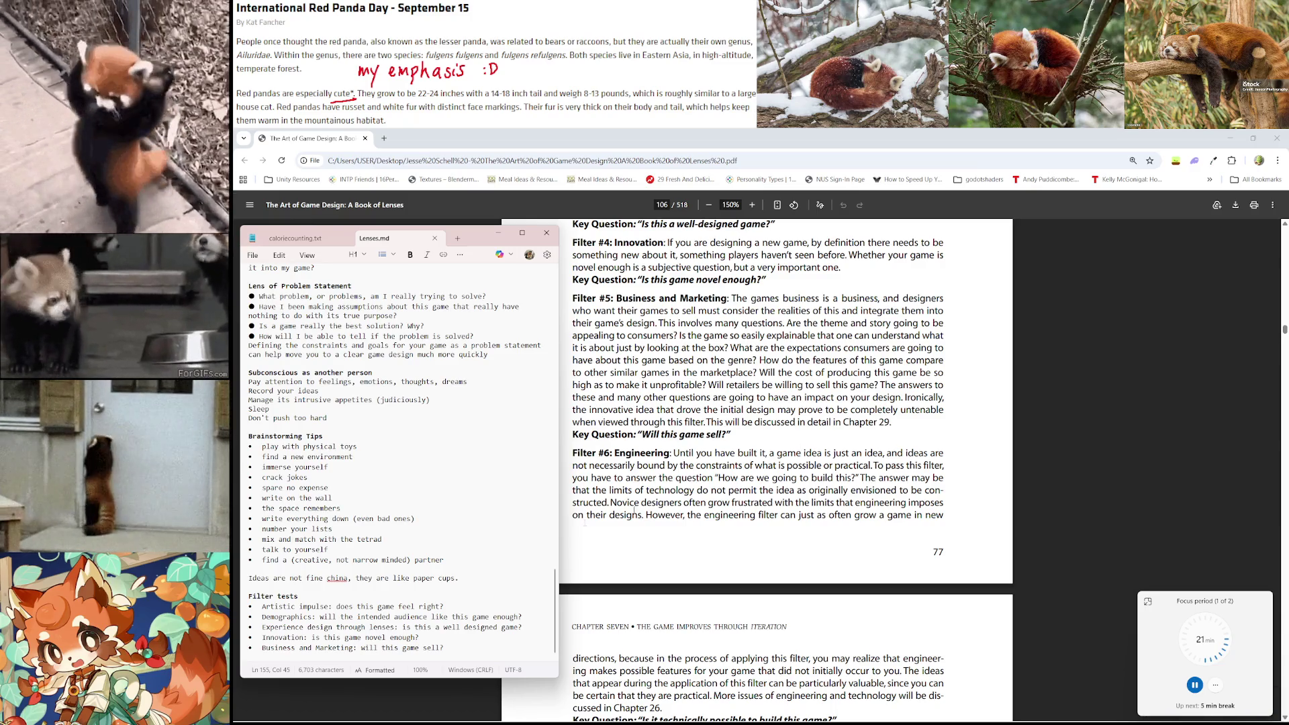
Add the bullet 'Engineering: is it technically possible to build this game?' and start a new bullet
left_click(471, 652)
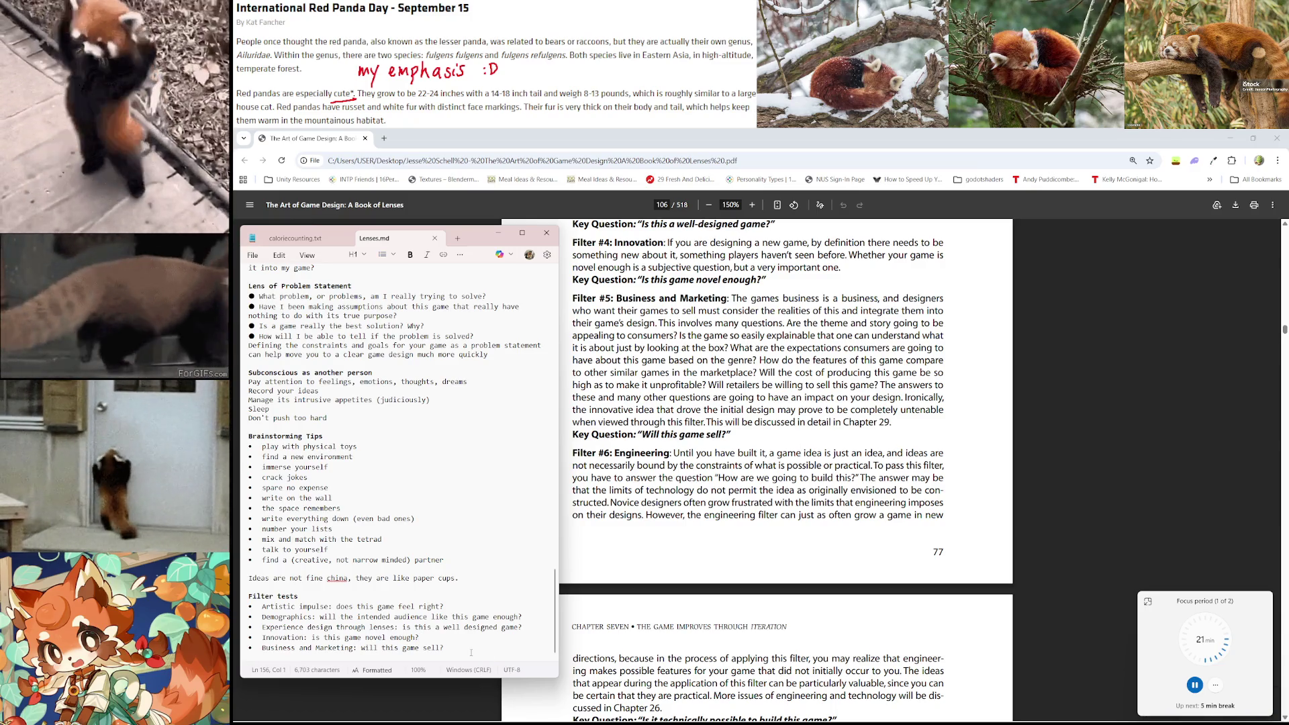
type("- Engine")
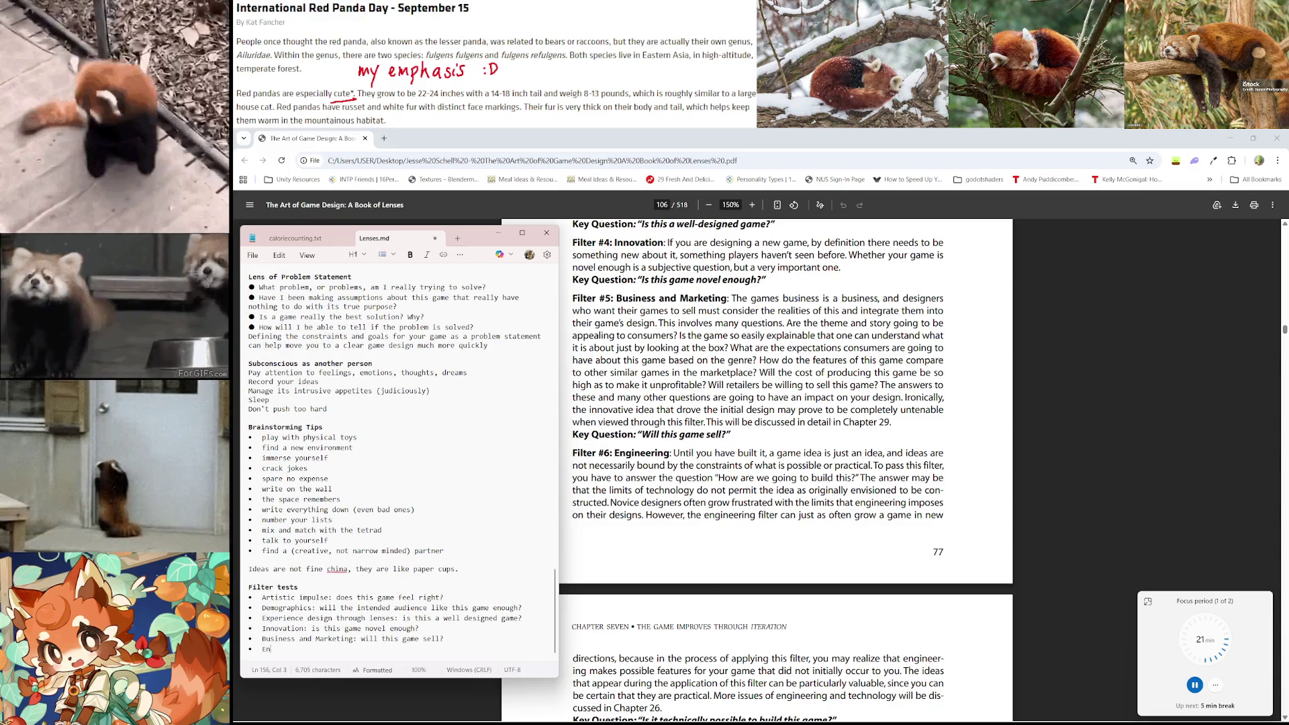
type("ering:")
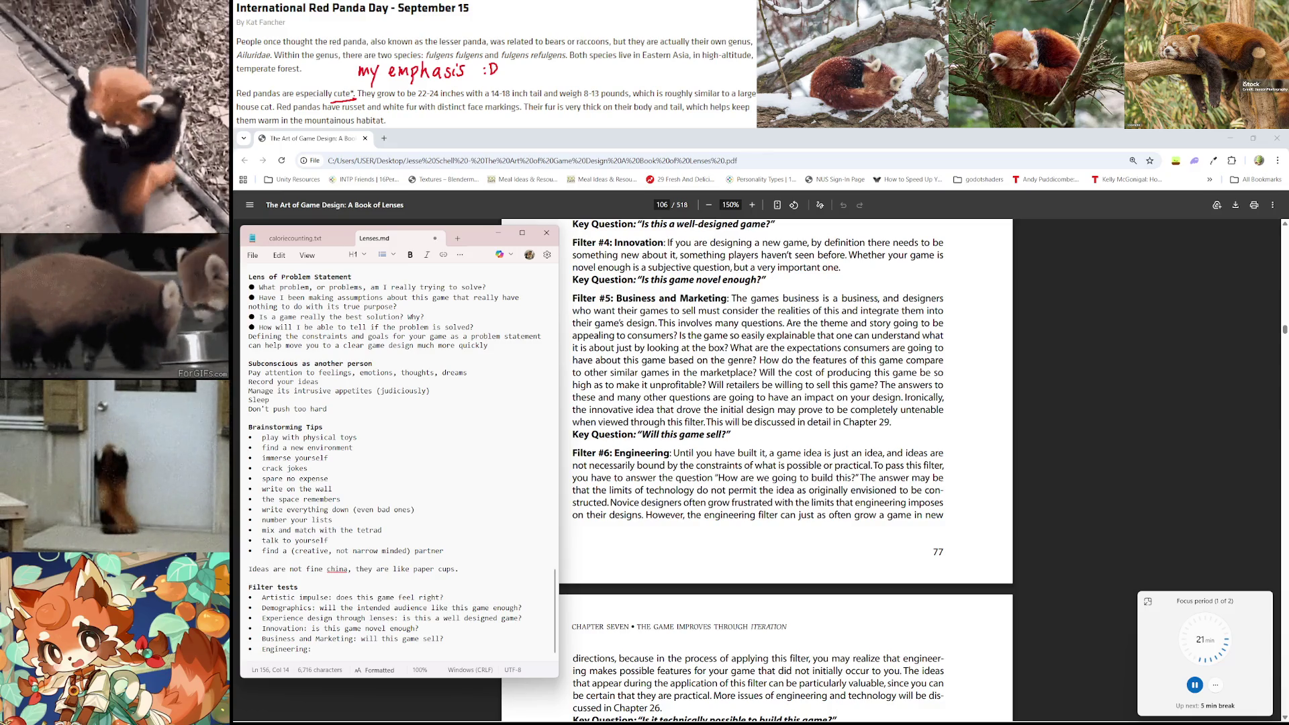
scroll(692, 574, "down", 1)
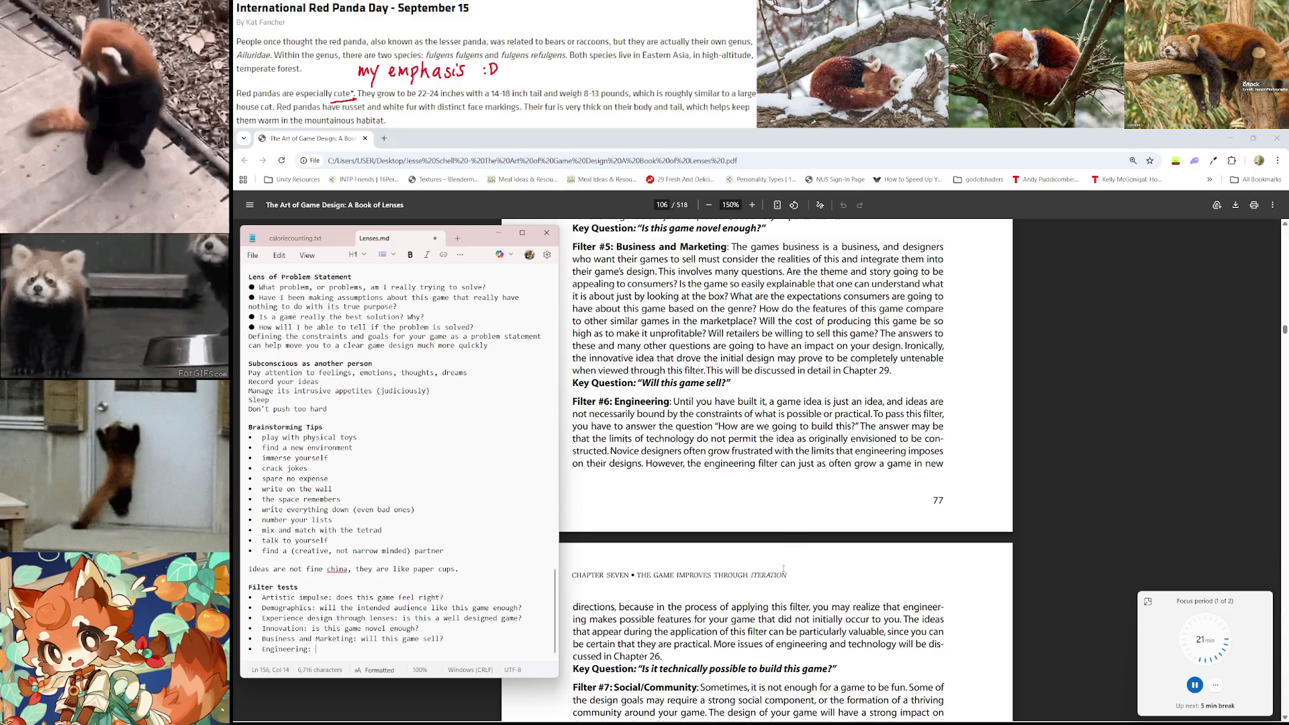
scroll(774, 564, "down", 1)
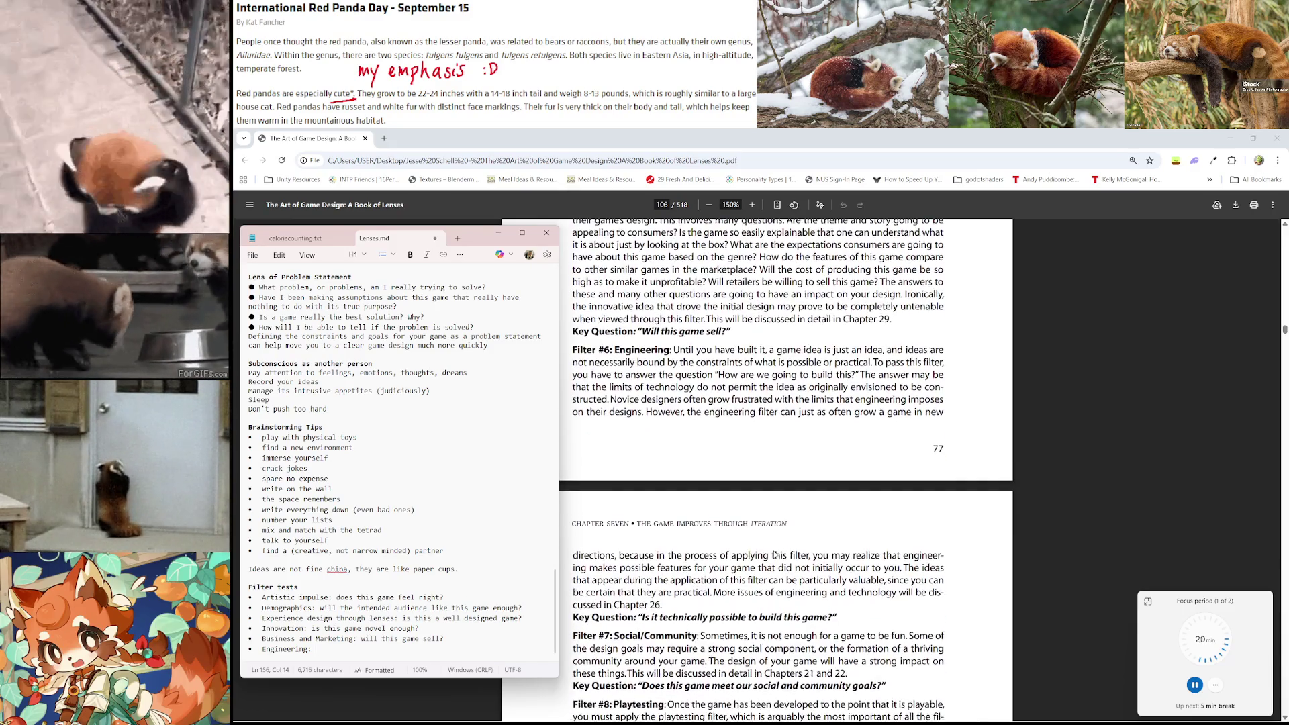
type("is it techn")
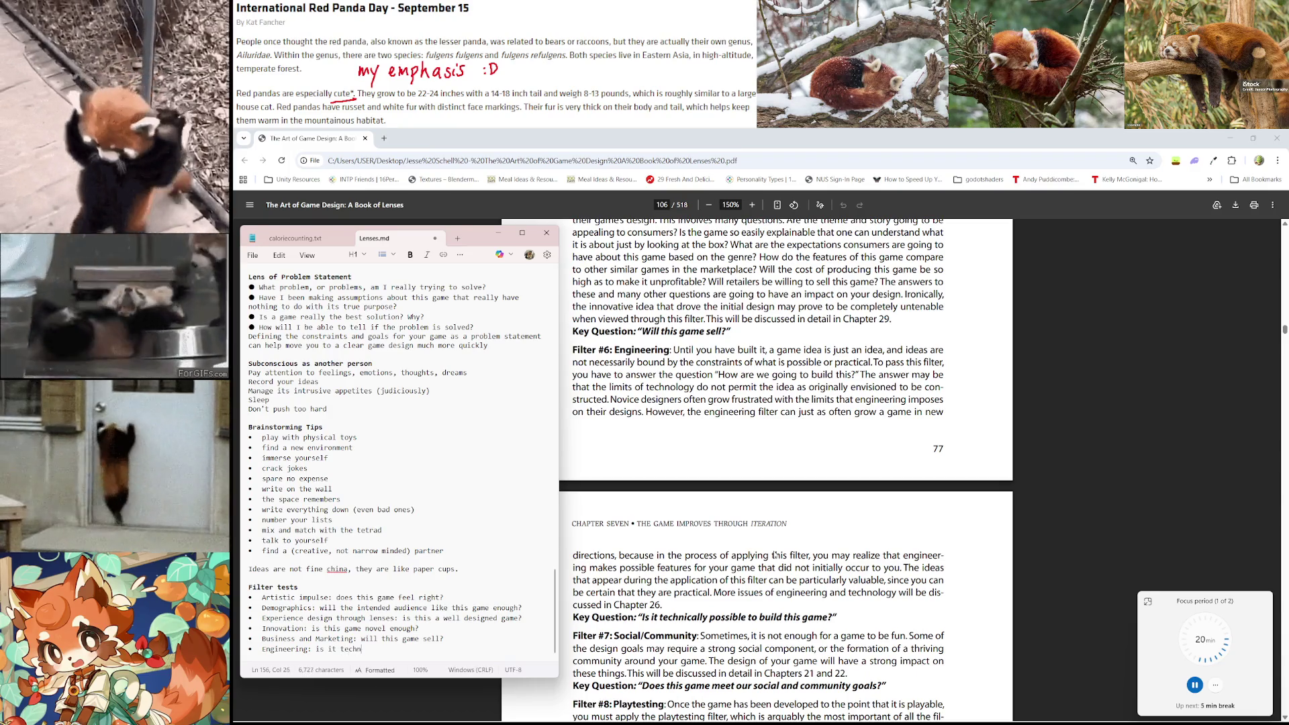
type("ically possible to build")
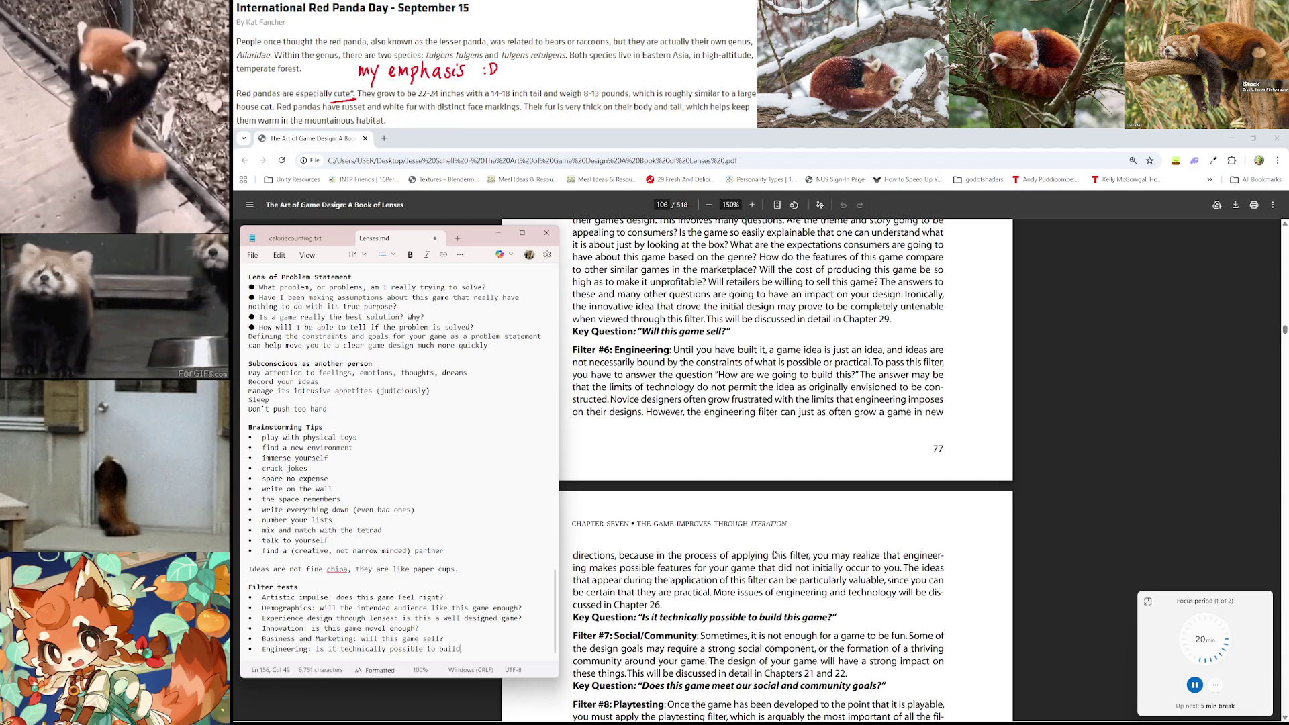
type(" this game?")
key("Return")
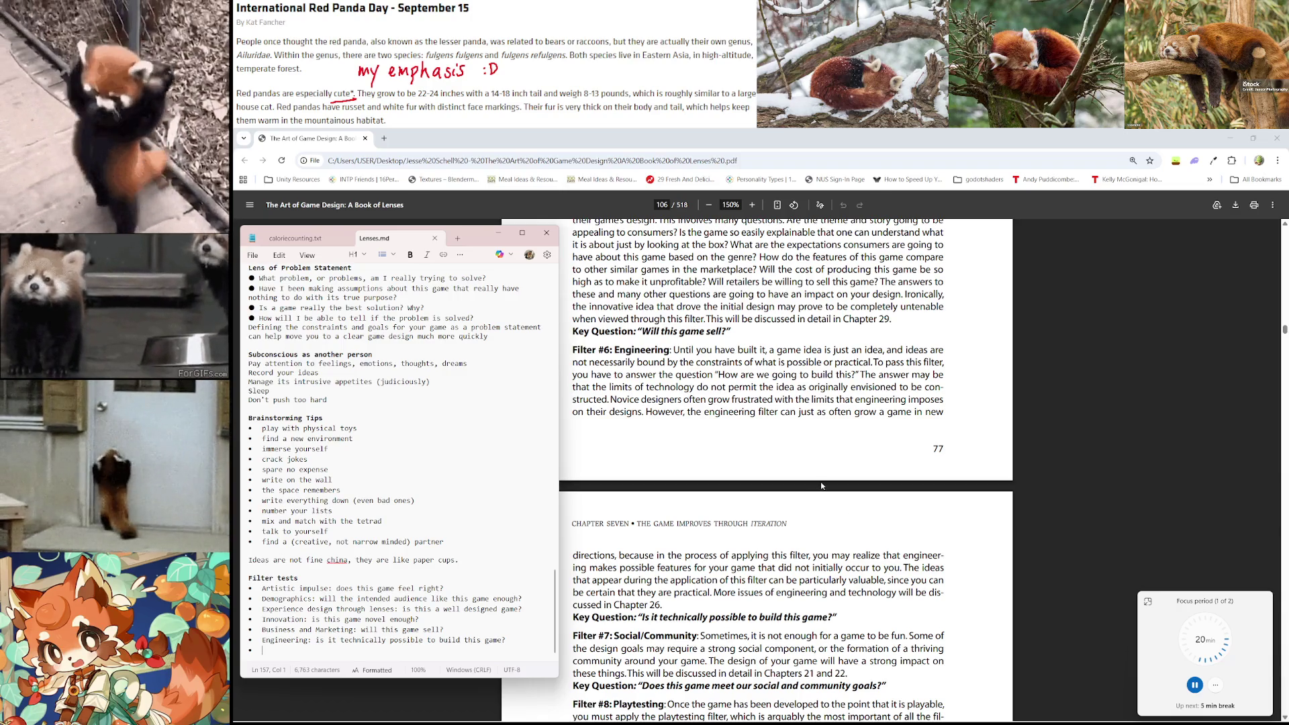
scroll(822, 486, "down", 1)
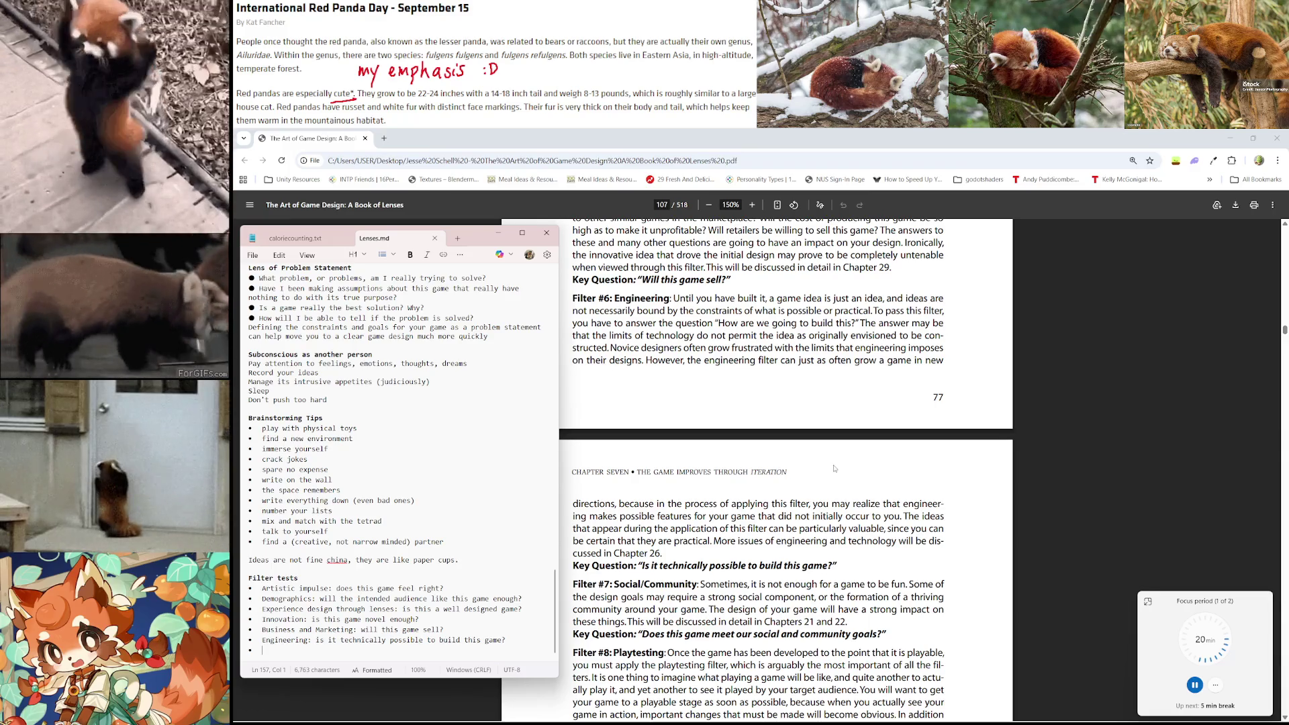
scroll(851, 457, "down", 1)
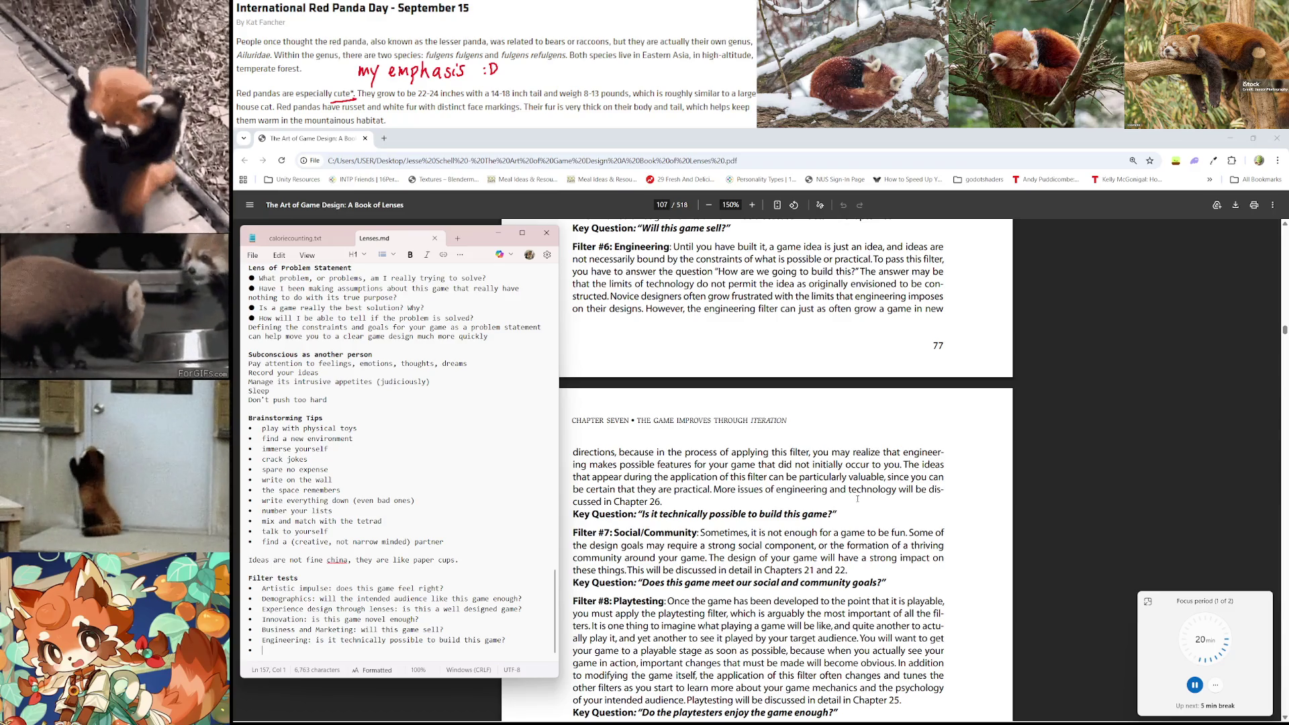
Scroll the PDF through Filter #7: Social/Community and Filter #8: Playtesting on page 107
scroll(858, 499, "down", 1)
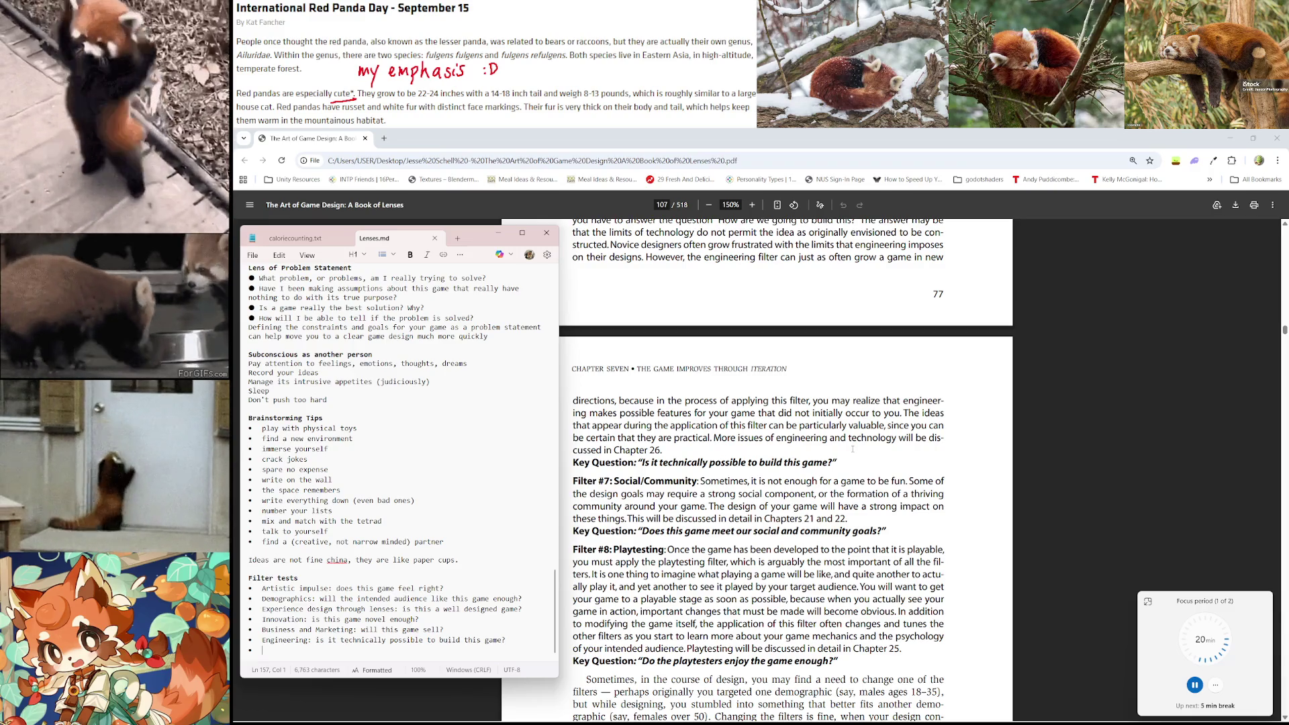
scroll(853, 449, "down", 1)
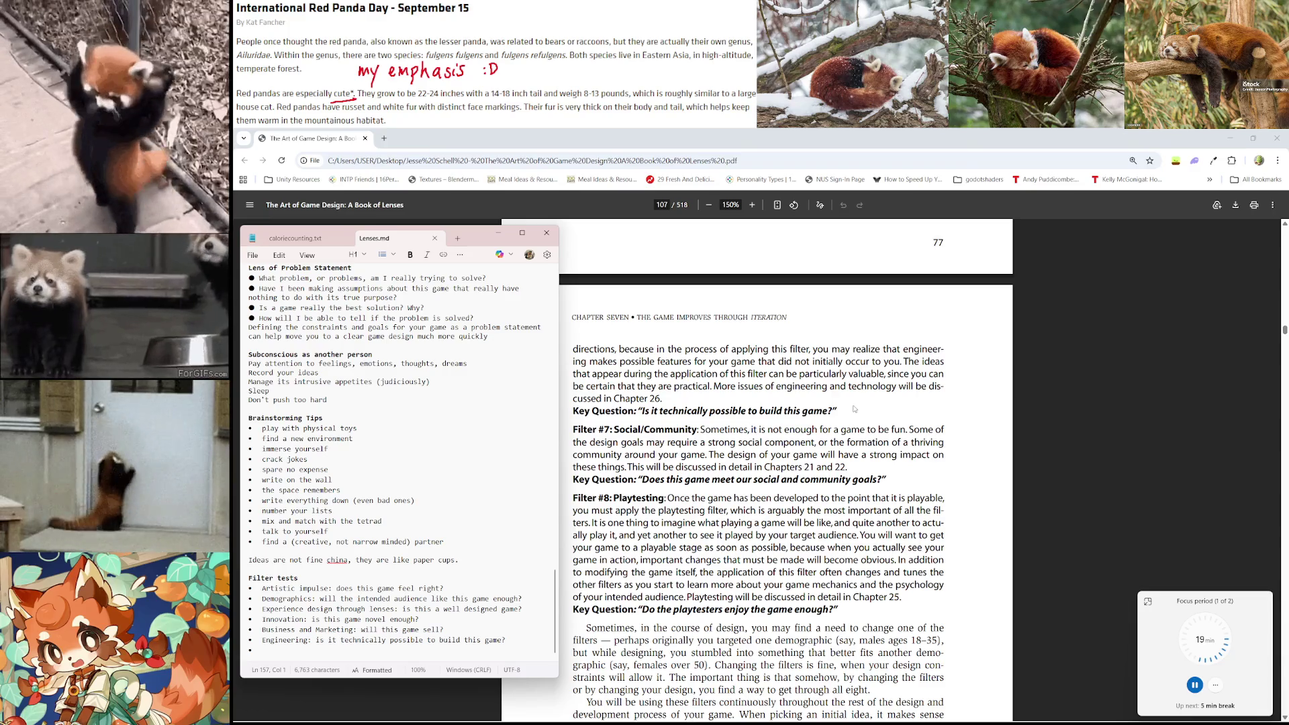
scroll(854, 408, "down", 2)
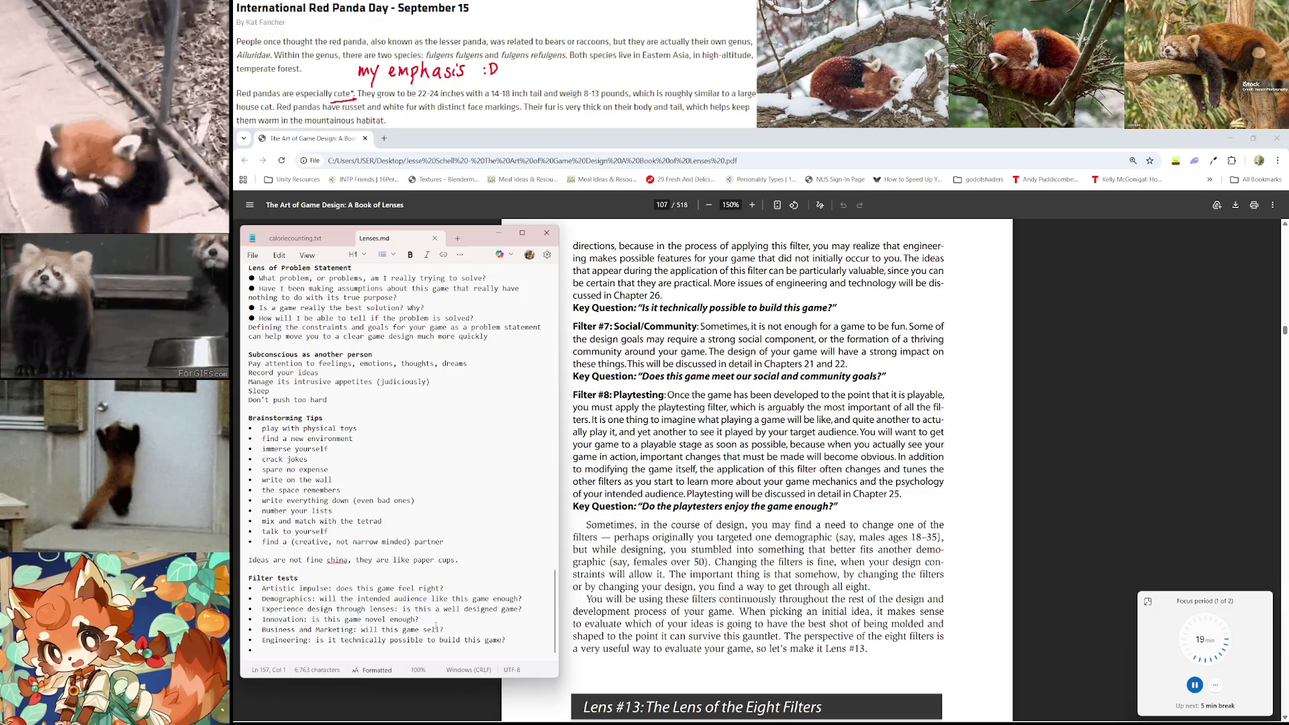
Add the bullet 'Social/Community: does this game meet our social and community goals?' and begin 'Playtesting:'
type("Social and")
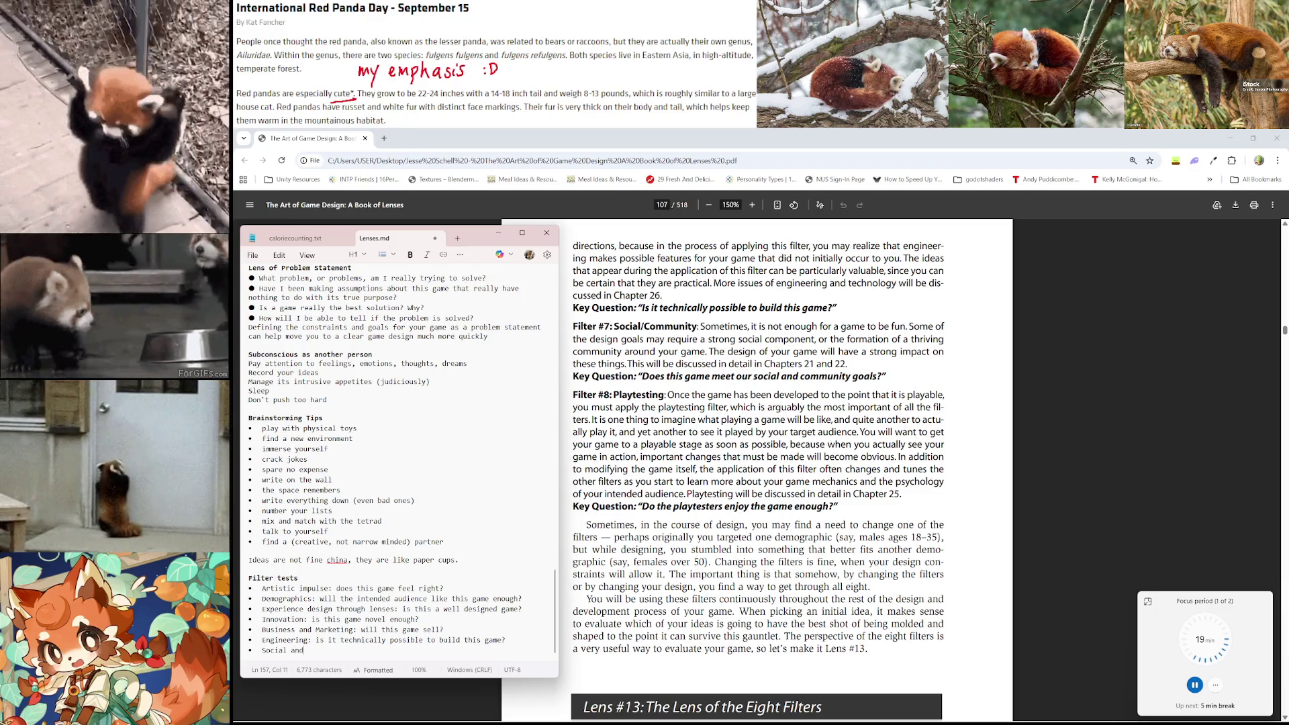
key("BackSpace")
key("BackSpace")
key("BackSpace")
key("BackSpace")
type("/Communit")
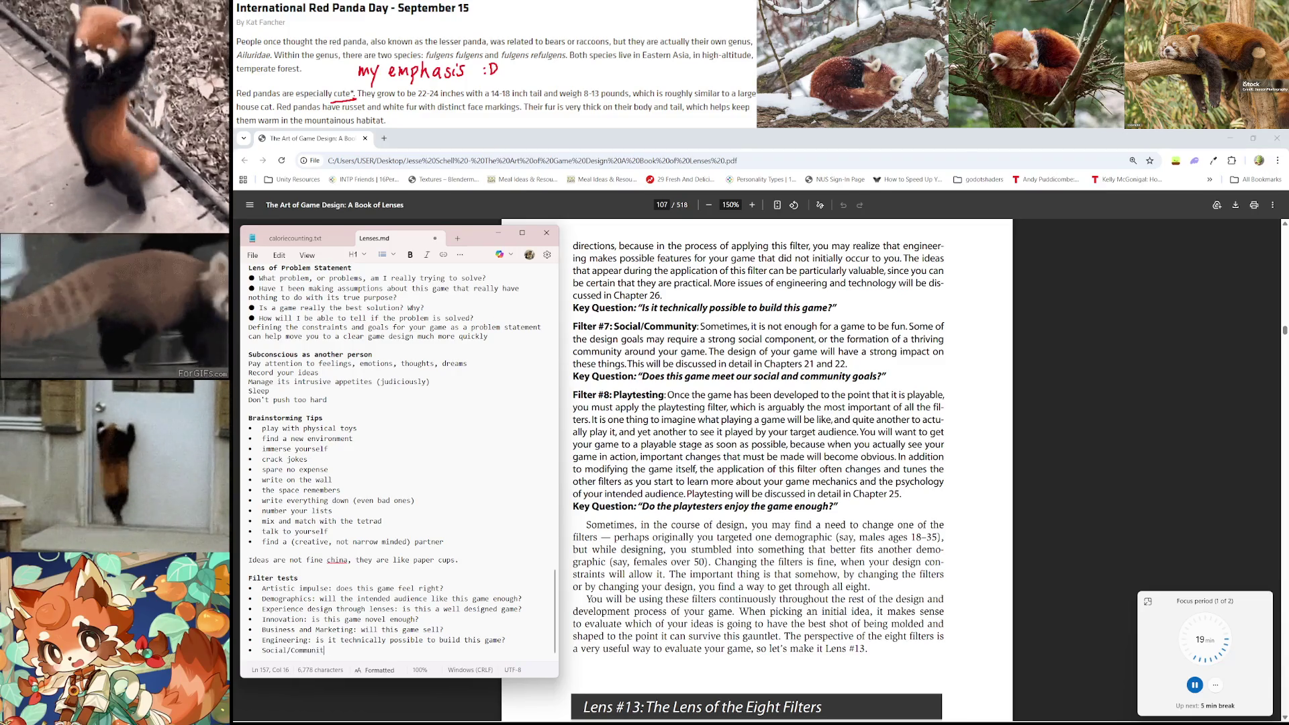
type("y:do")
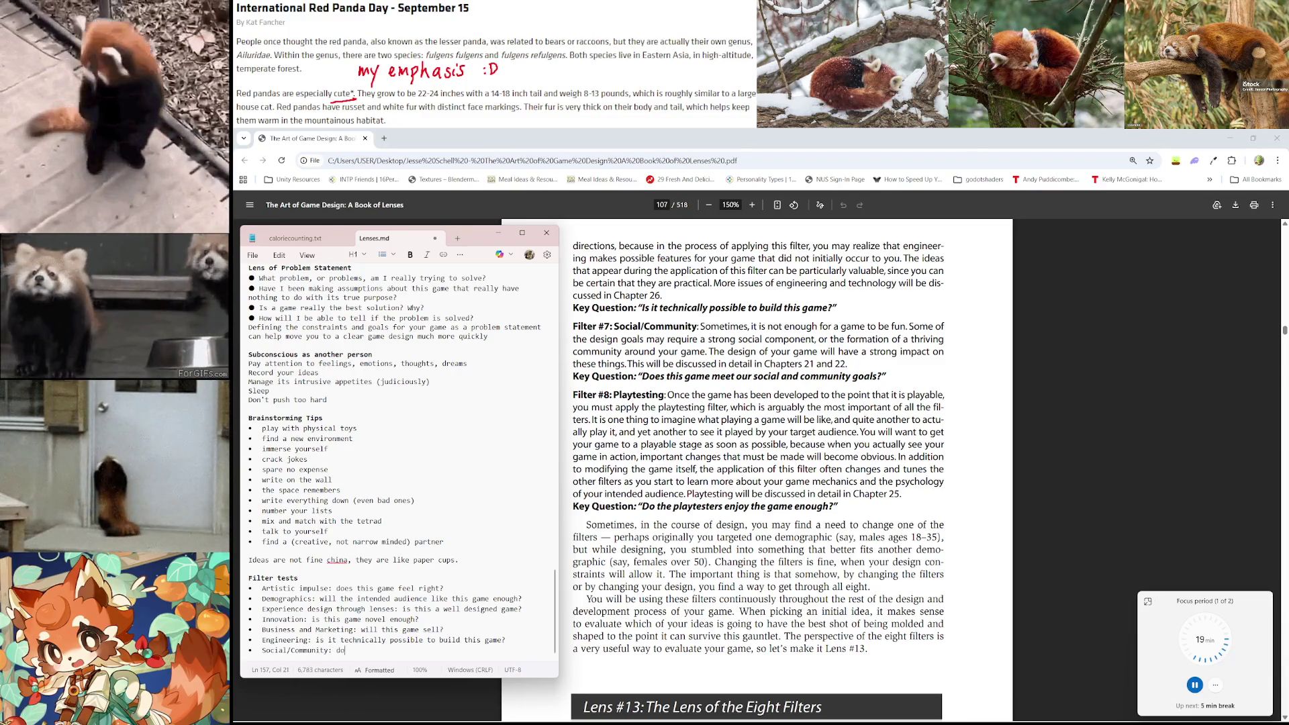
type("es this game meet our s")
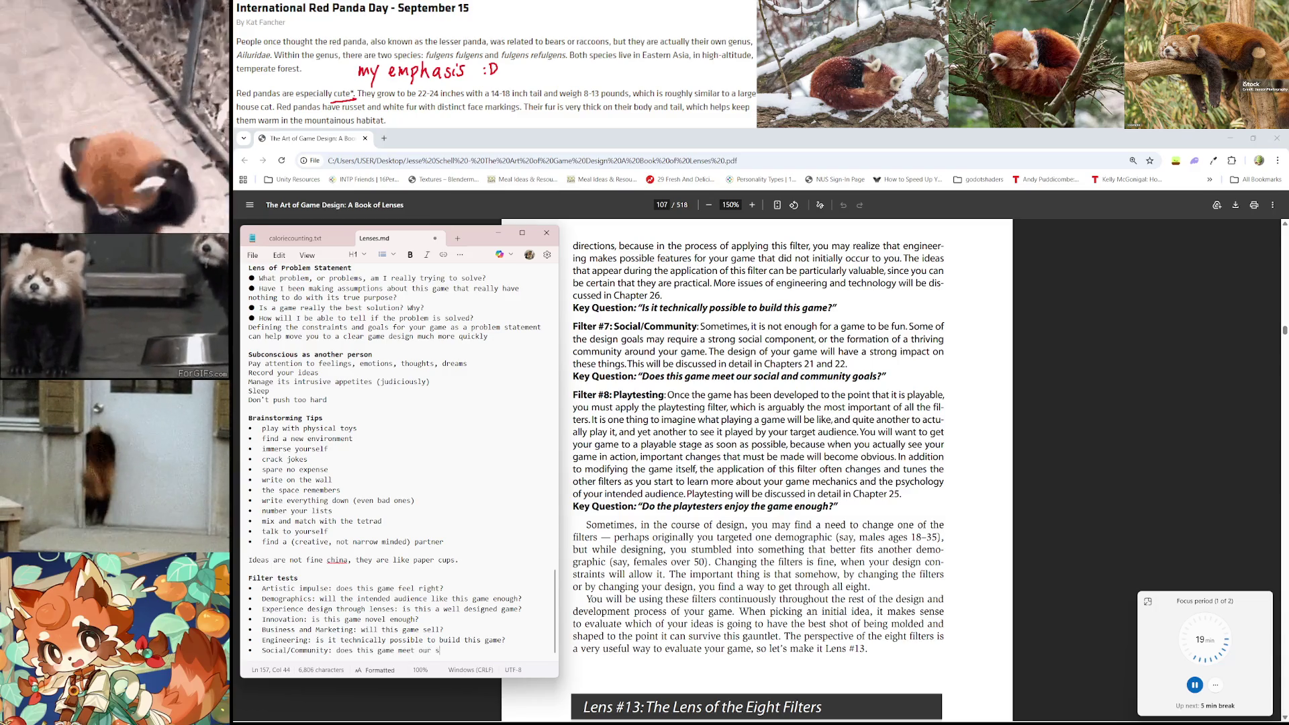
type("ocial and community goals?")
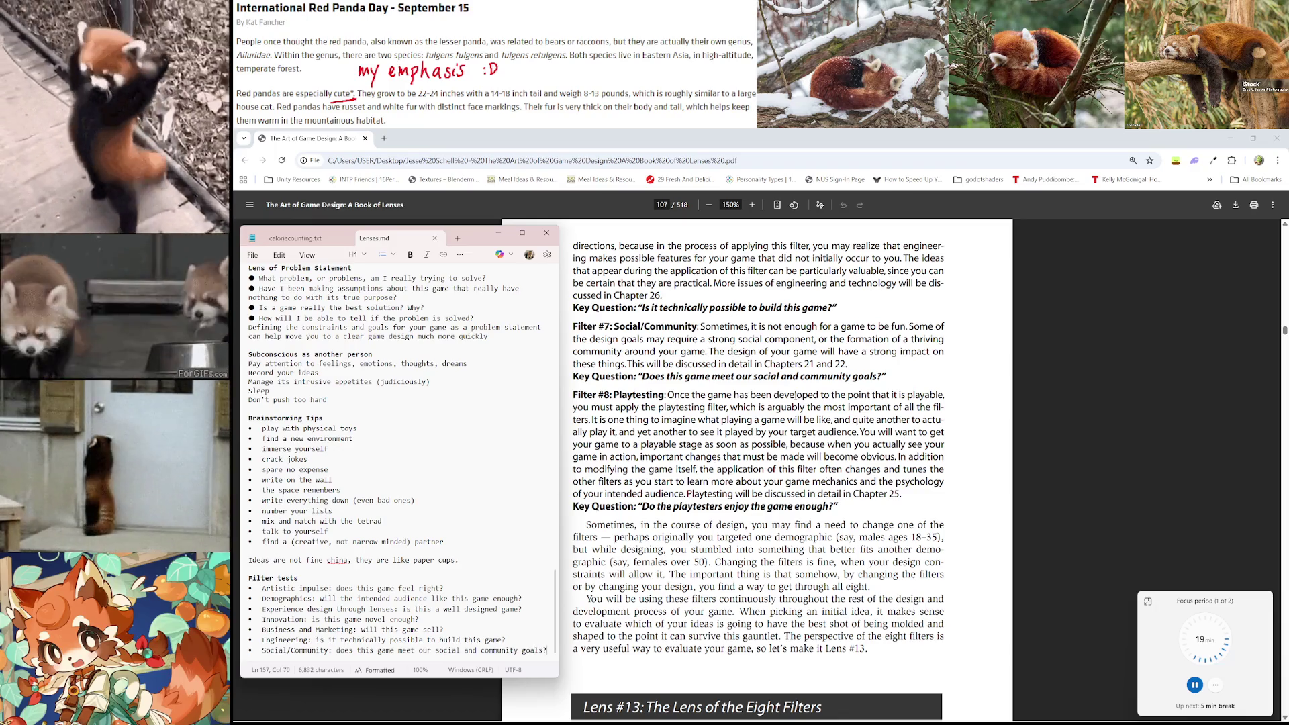
scroll(796, 396, "down", 1)
key("Return")
type("Playtesting:")
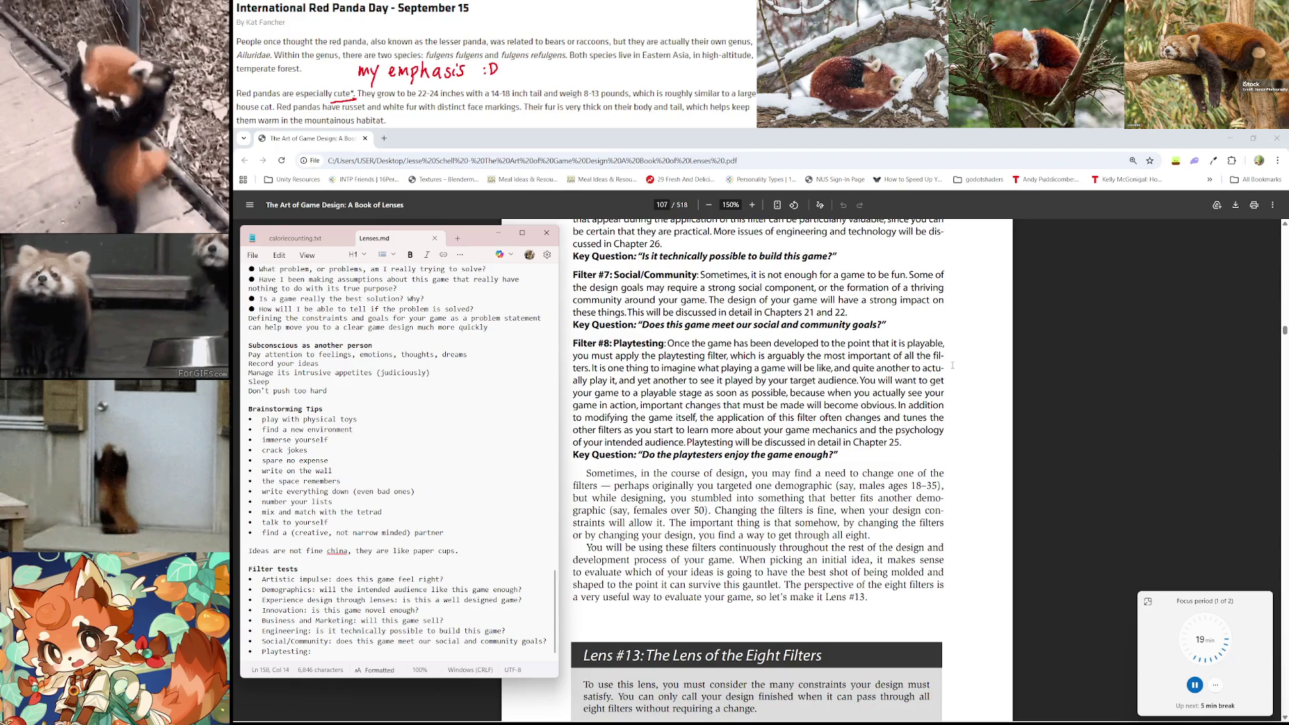
scroll(952, 366, "down", 1)
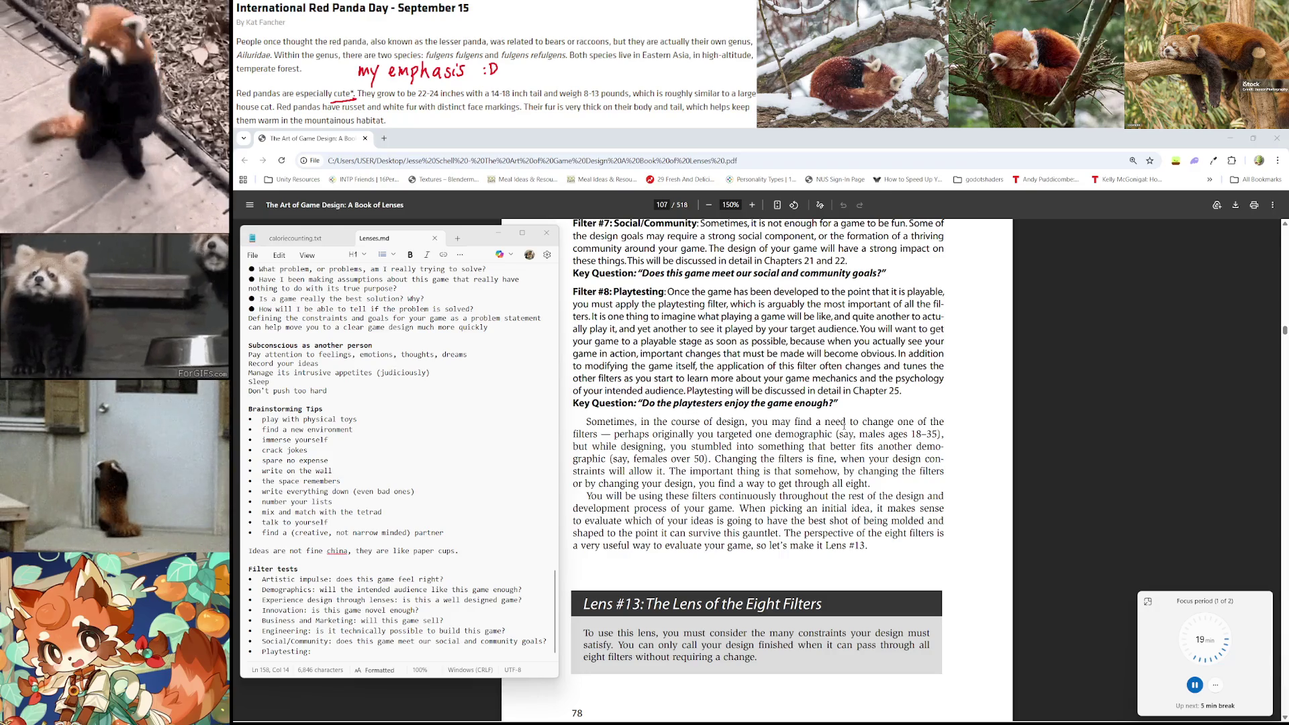
scroll(844, 426, "down", 1)
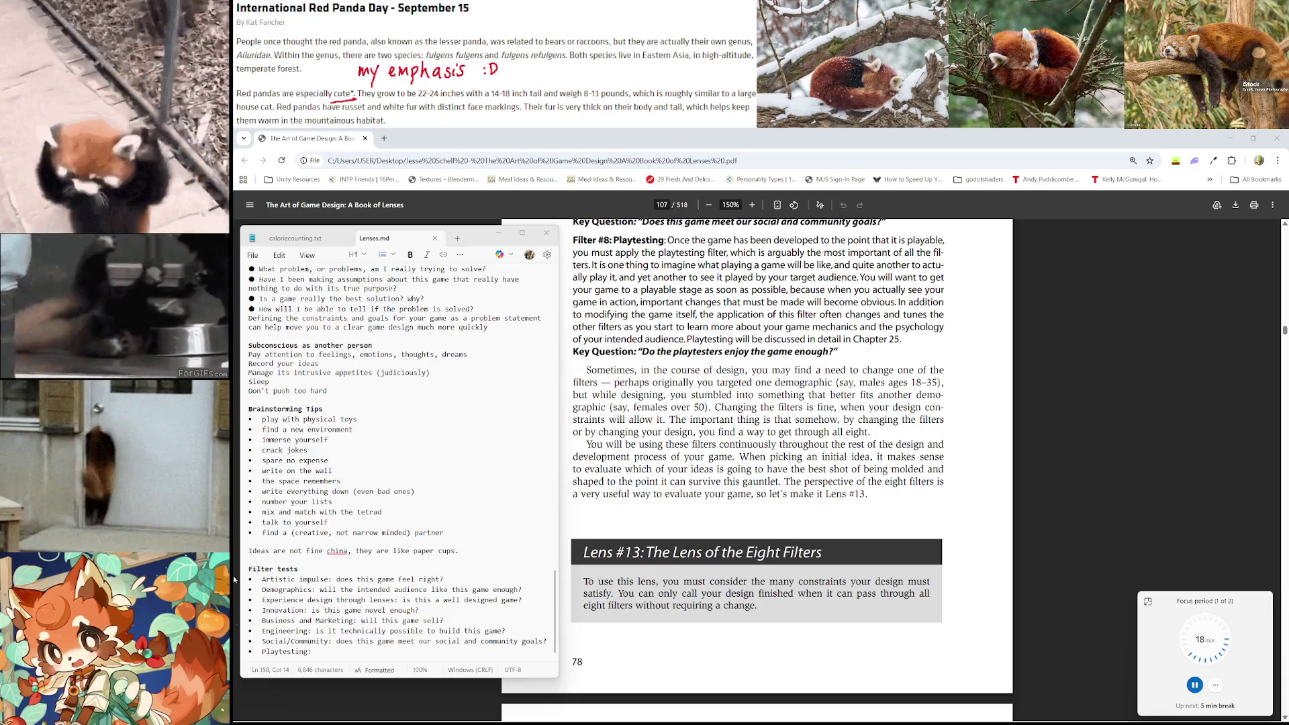
Finish the bullet with 'do the playtesters enjoy the game enough?' and open a blank line above Filter tests
type("do the playtesters enjoy ")
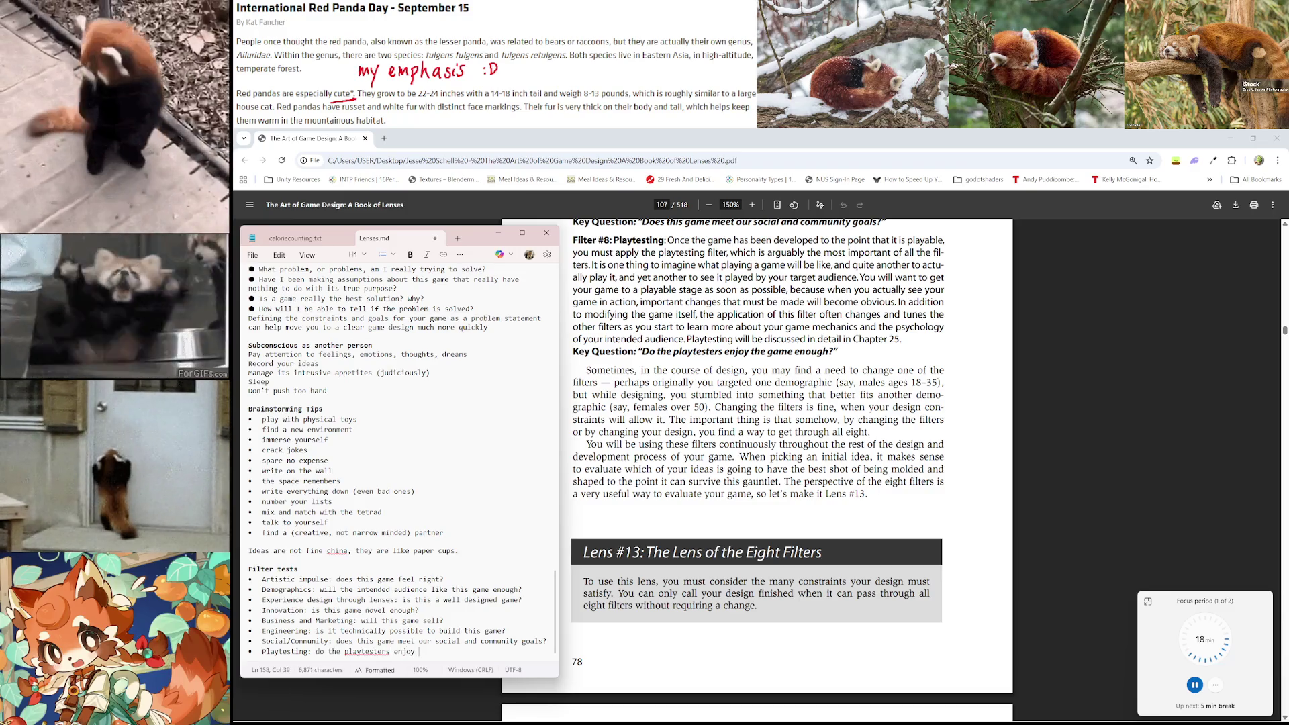
type("the game enough?")
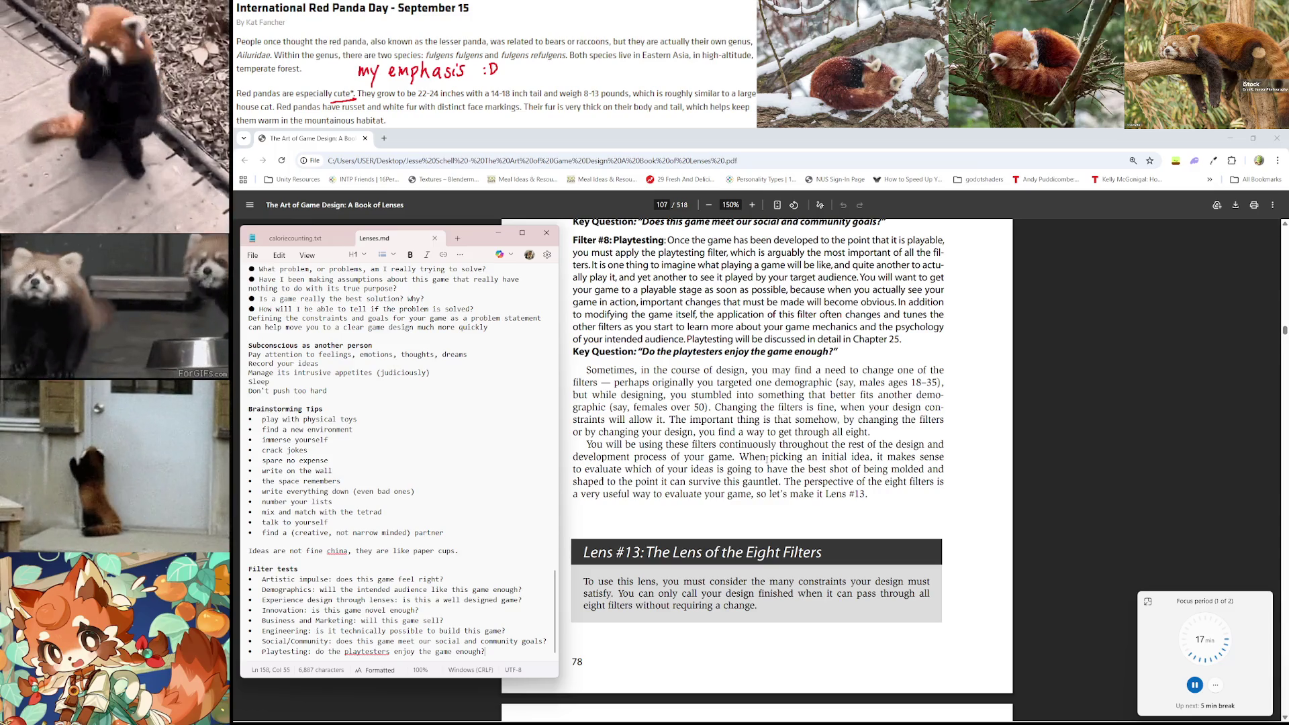
scroll(833, 405, "down", 1)
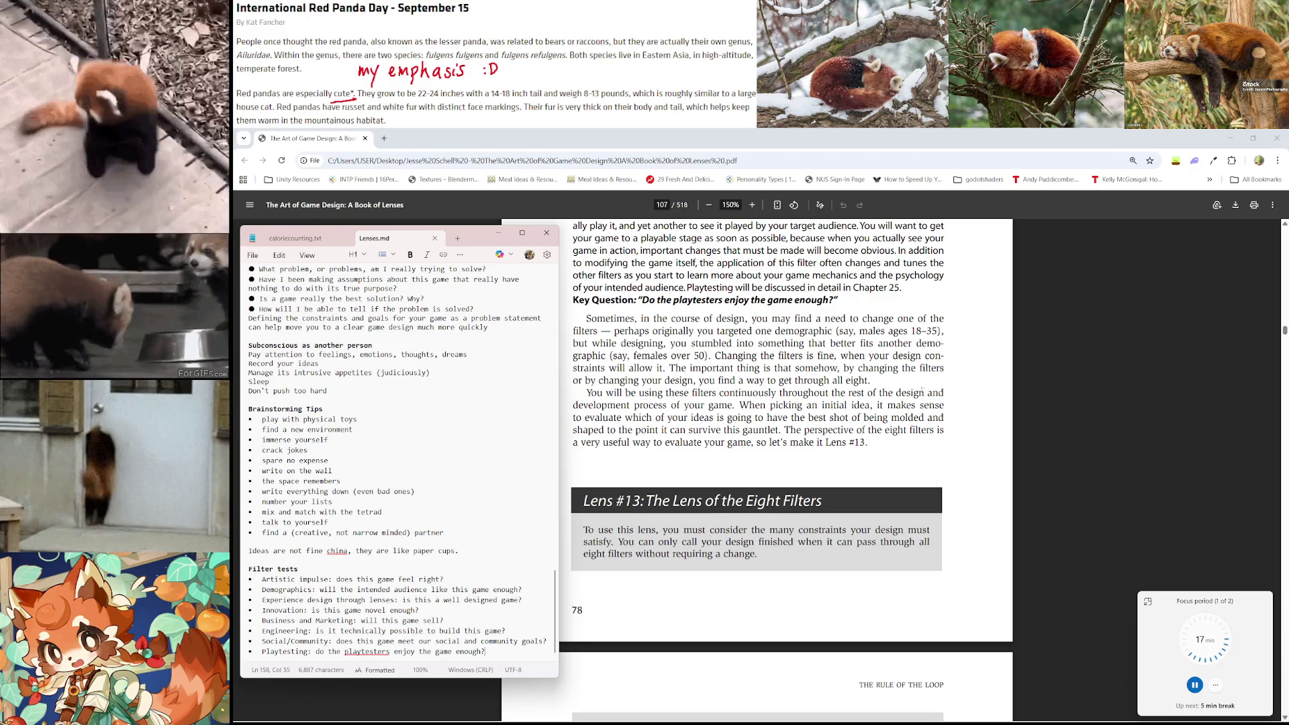
scroll(696, 407, "down", 1)
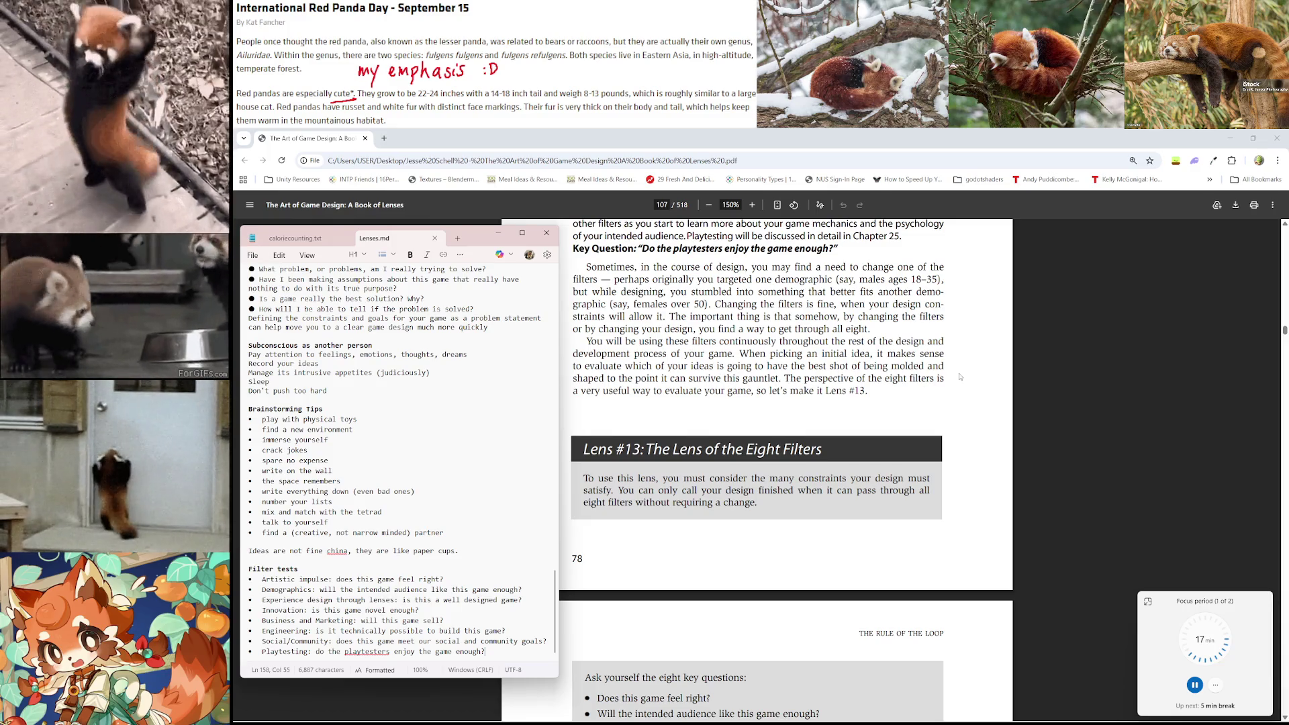
scroll(950, 376, "down", 1)
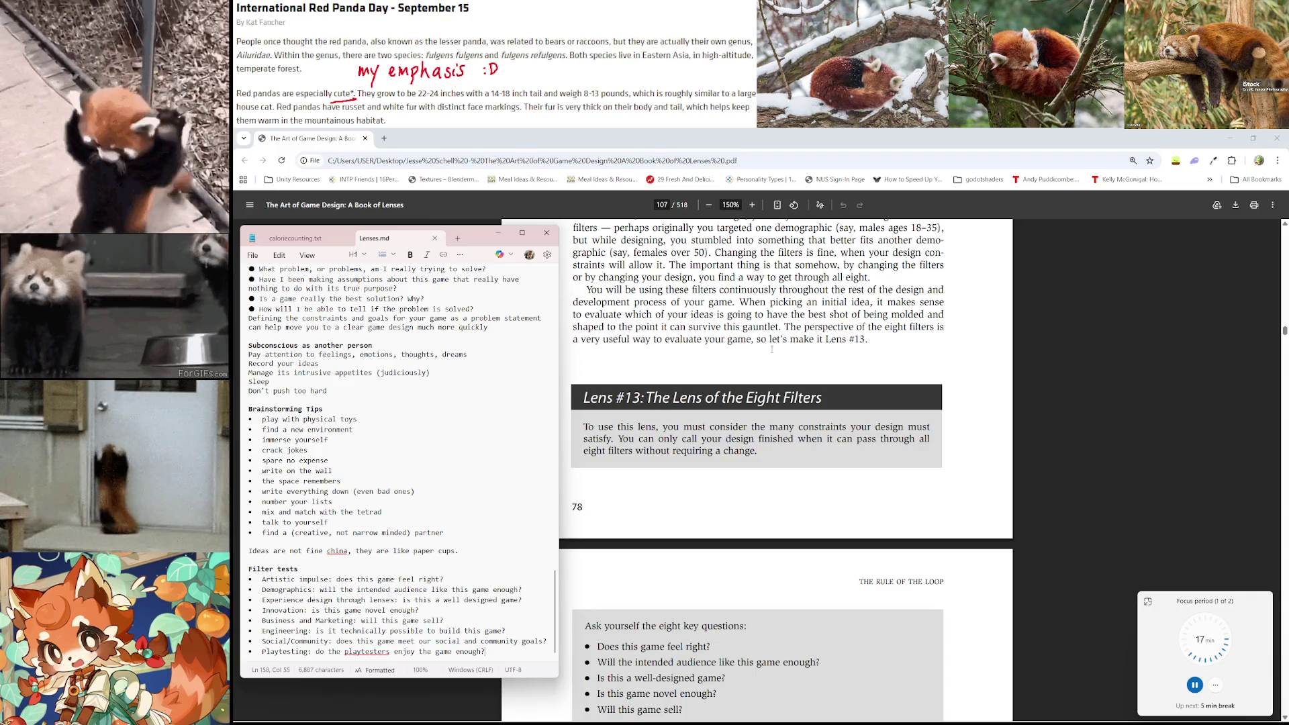
scroll(872, 339, "down", 2)
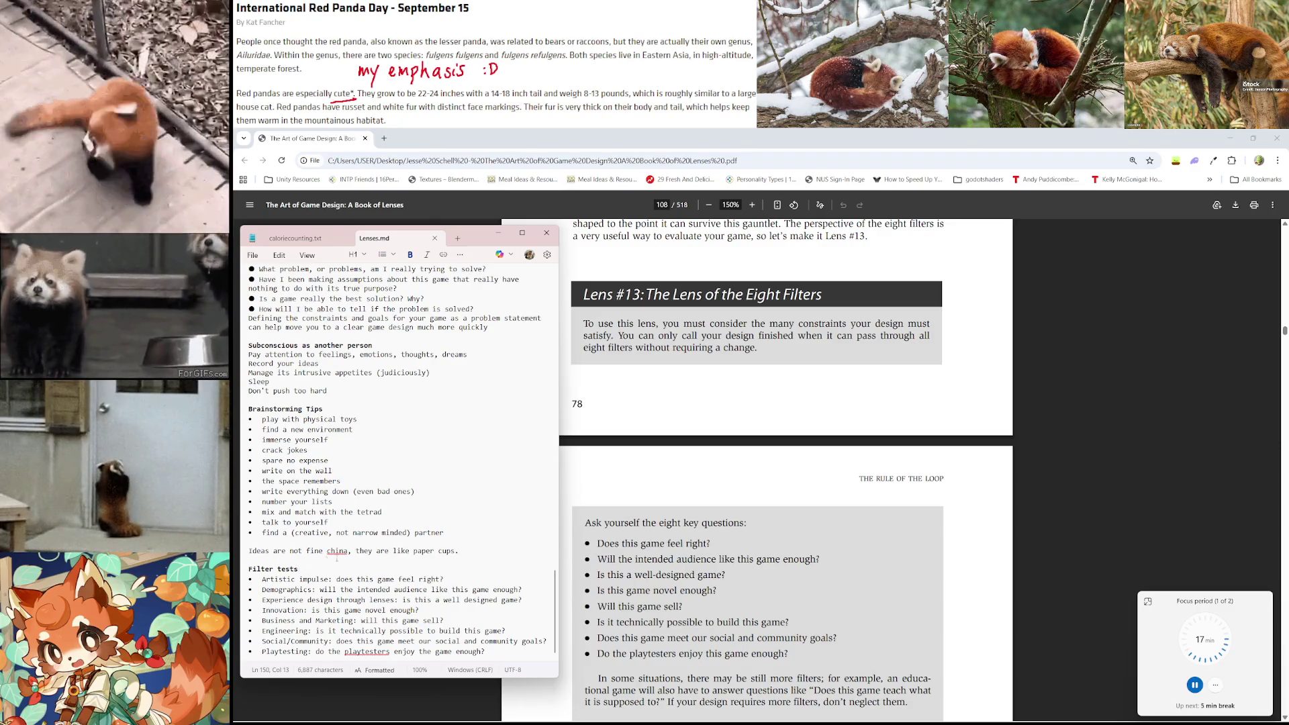
key("Home")
key("Return")
Type the heading 'Lens of the Eight Filters' on the new blank line
key("Up")
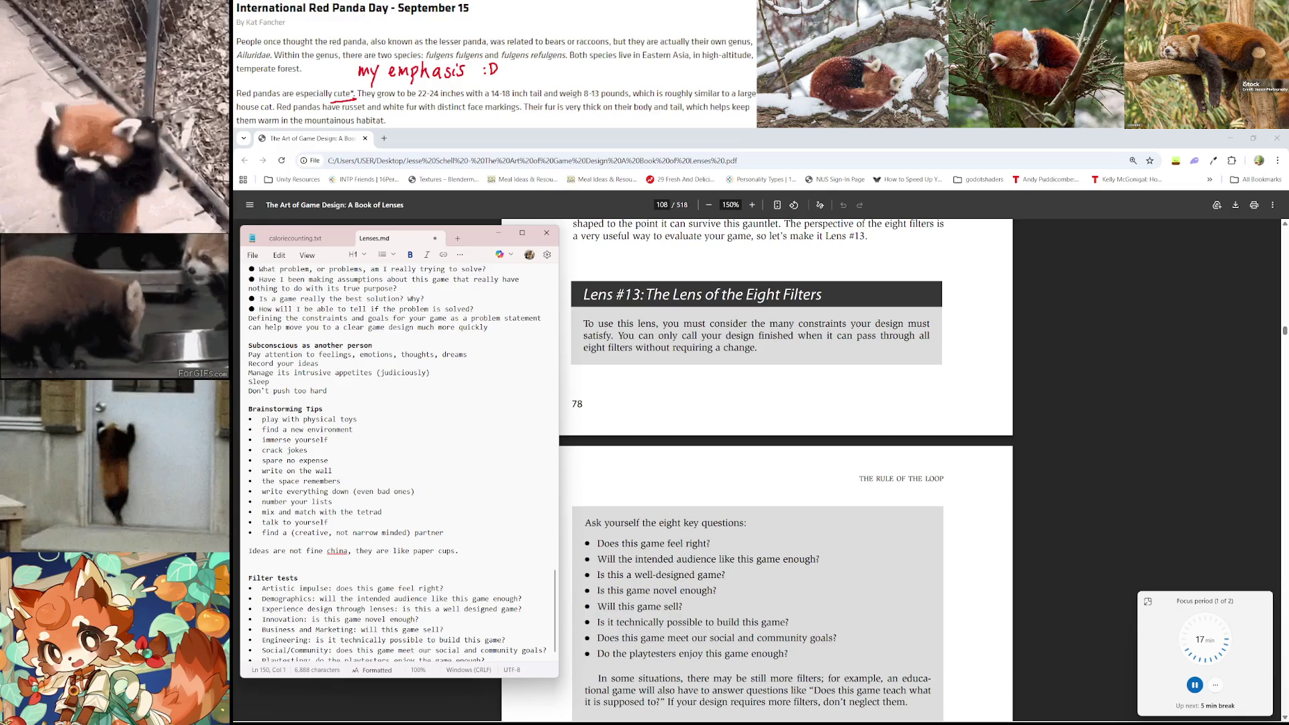
type("the")
key("BackSpace")
key("BackSpace")
type("The")
key("BackSpace")
key("BackSpace")
type("Lens o")
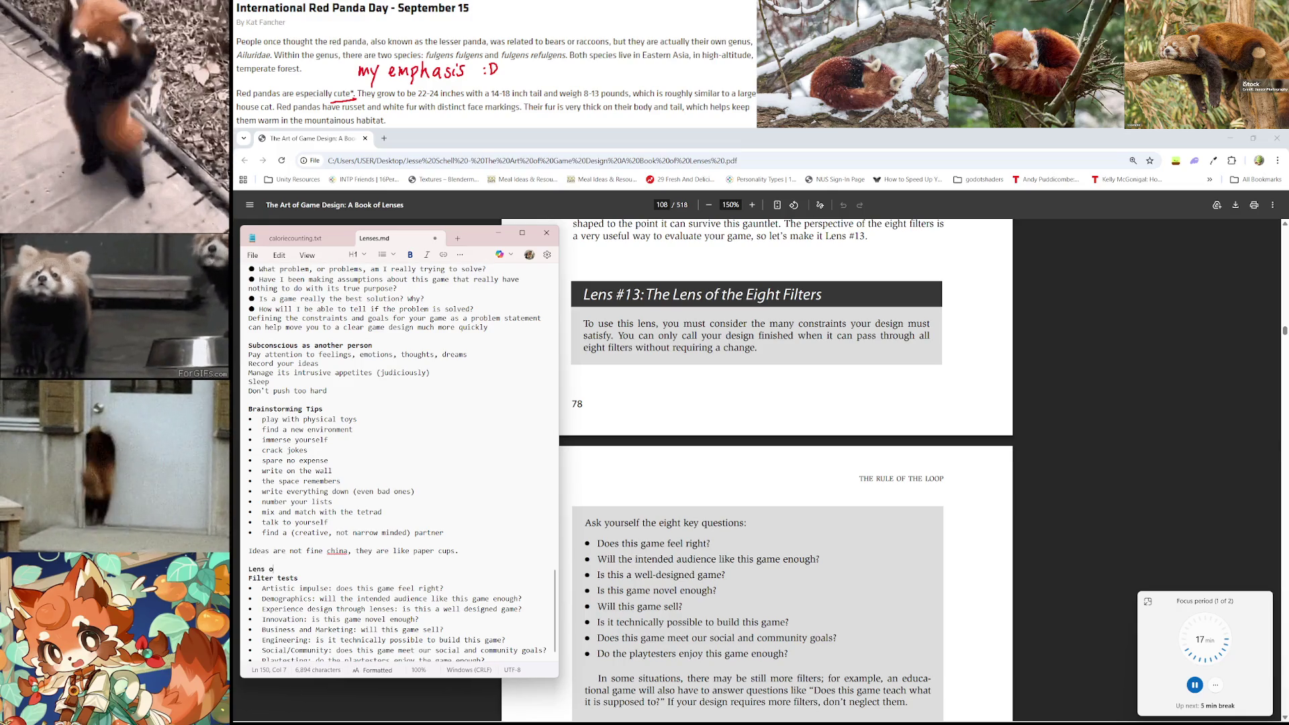
type("f the Eight Filters")
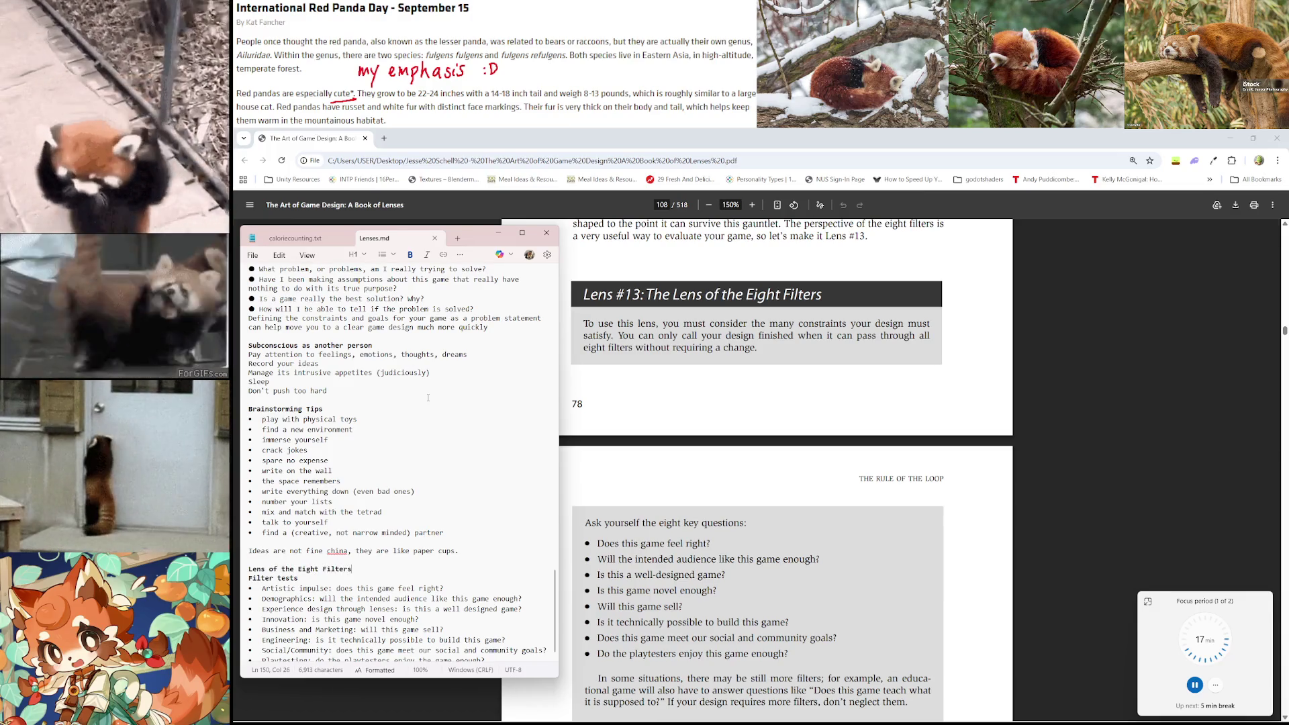
scroll(433, 401, "up", 4)
scroll(433, 401, "down", 4)
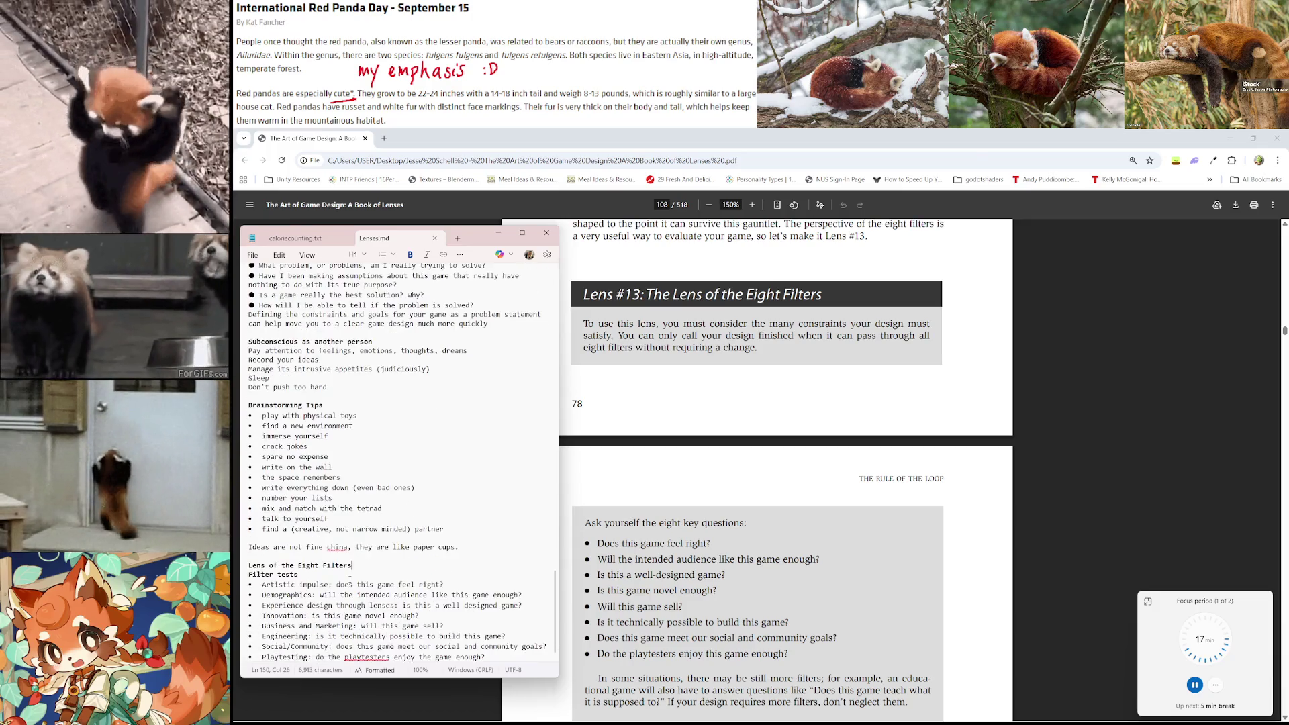
Delete the old 'Filter tests' line and insert '(Basic)' before 'Filters' in the heading
left_click(318, 576)
key("shift+Home")
key("BackSpace")
key("BackSpace")
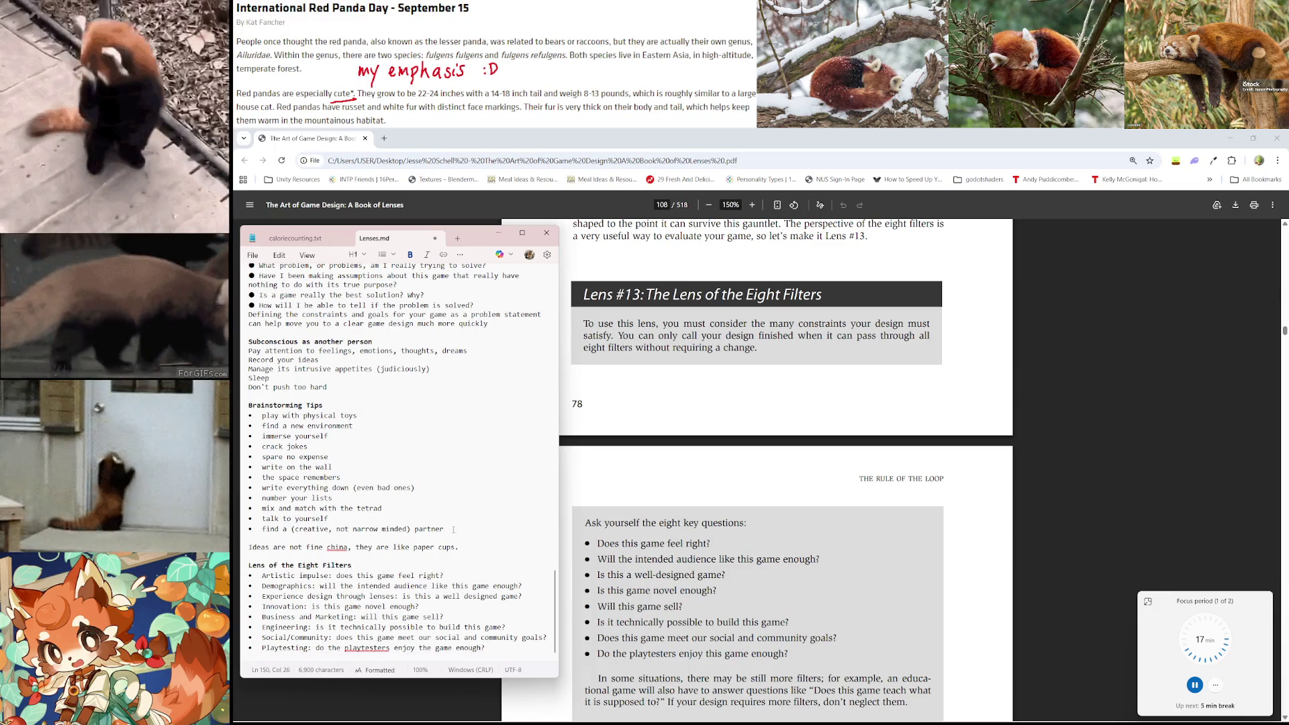
scroll(789, 437, "down", 1)
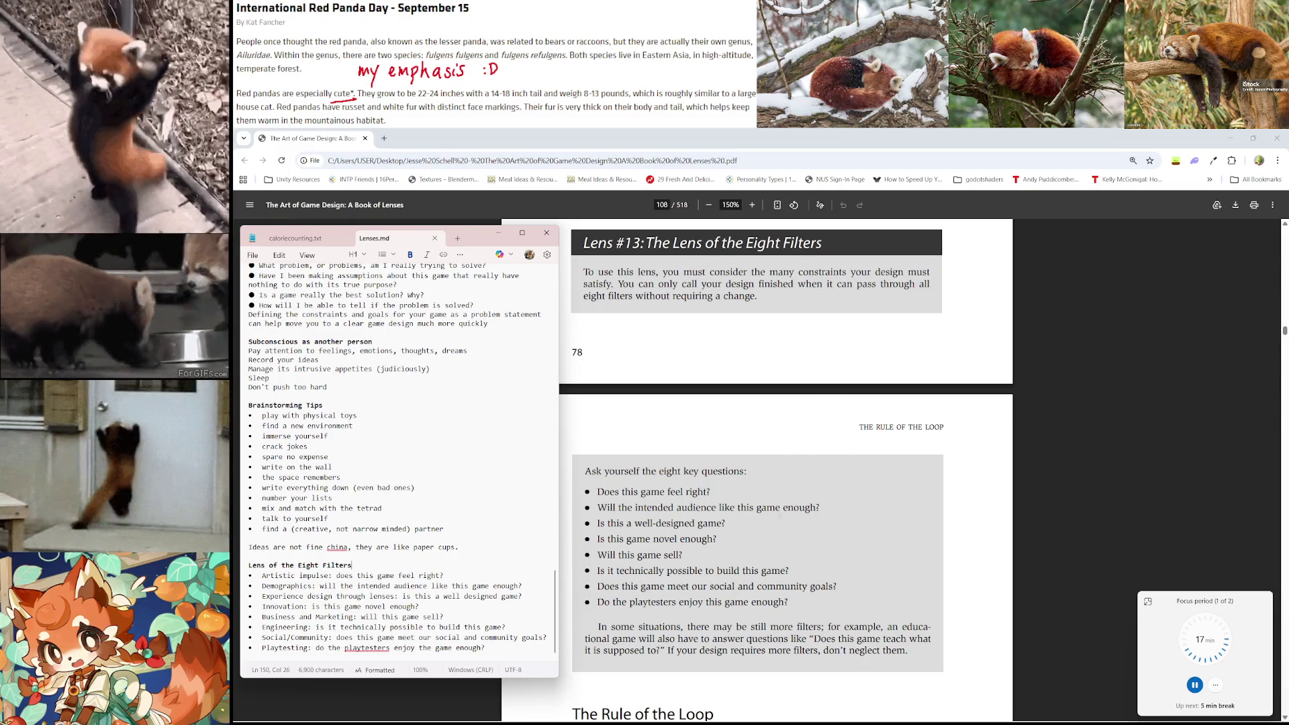
scroll(680, 596, "up", 1)
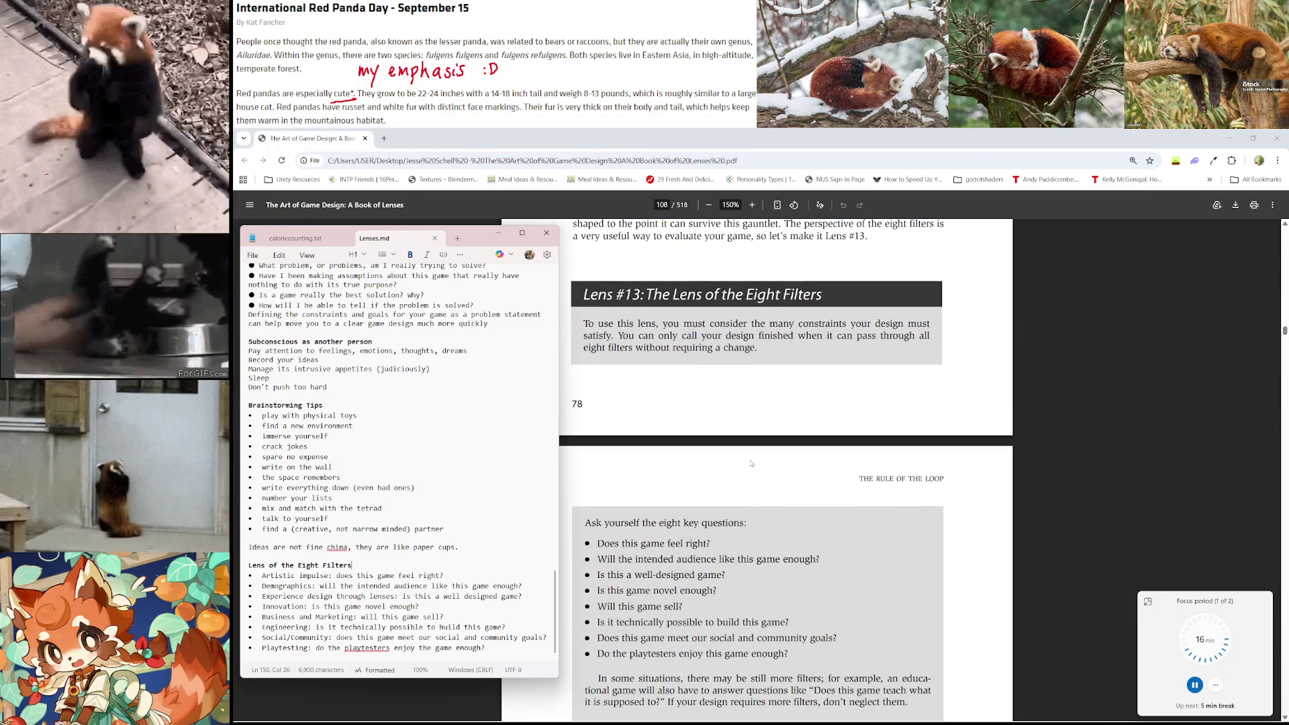
key("ctrl+Left")
type("(Bas")
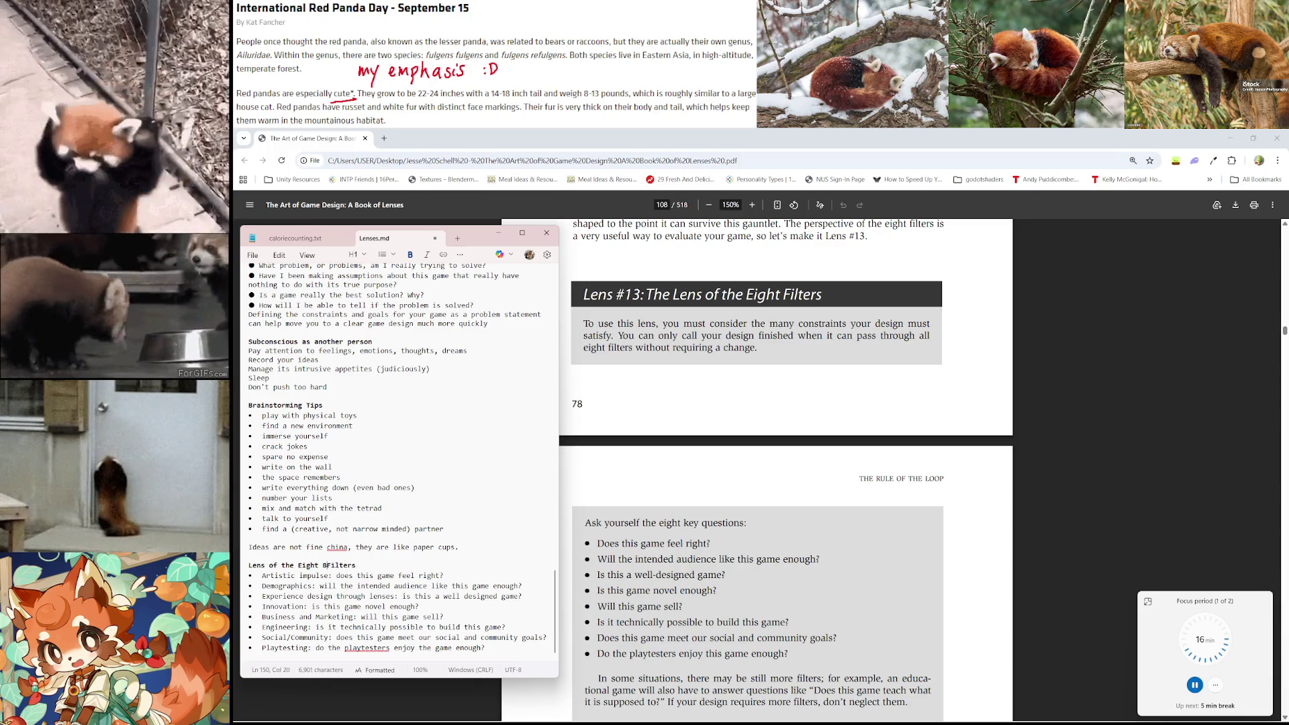
type("ic)")
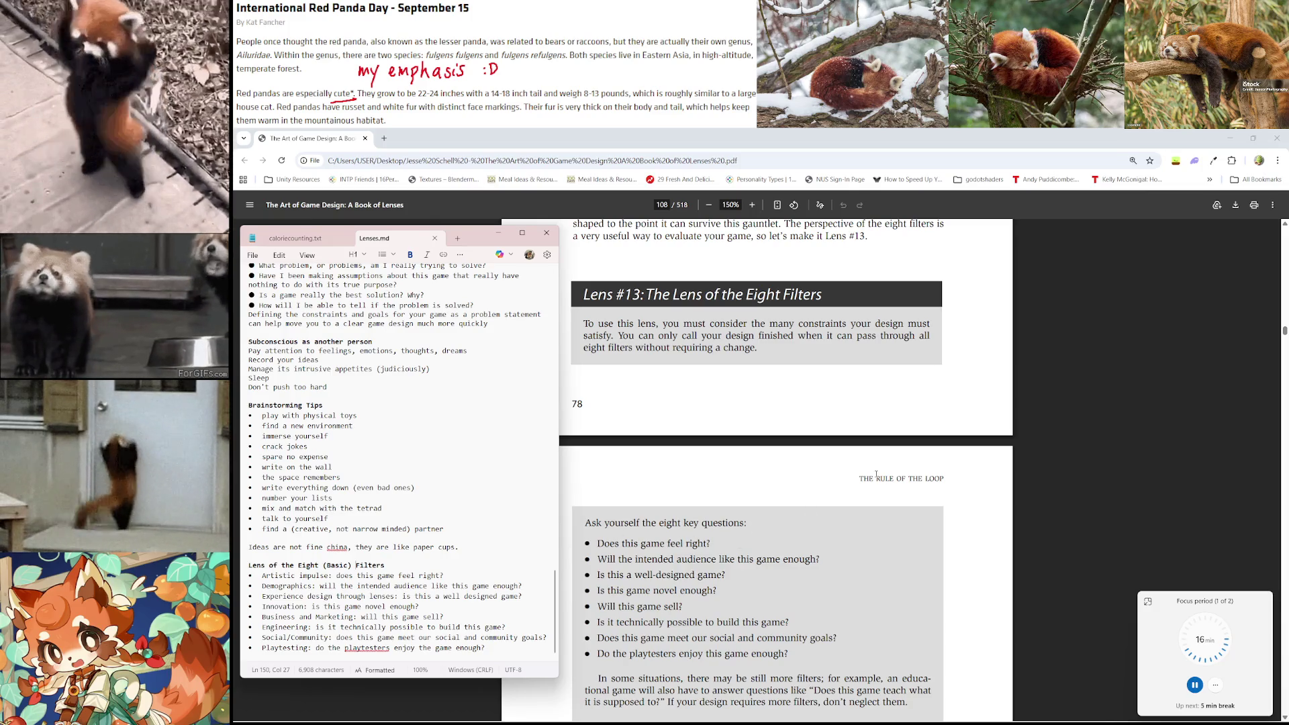
scroll(821, 445, "down", 7)
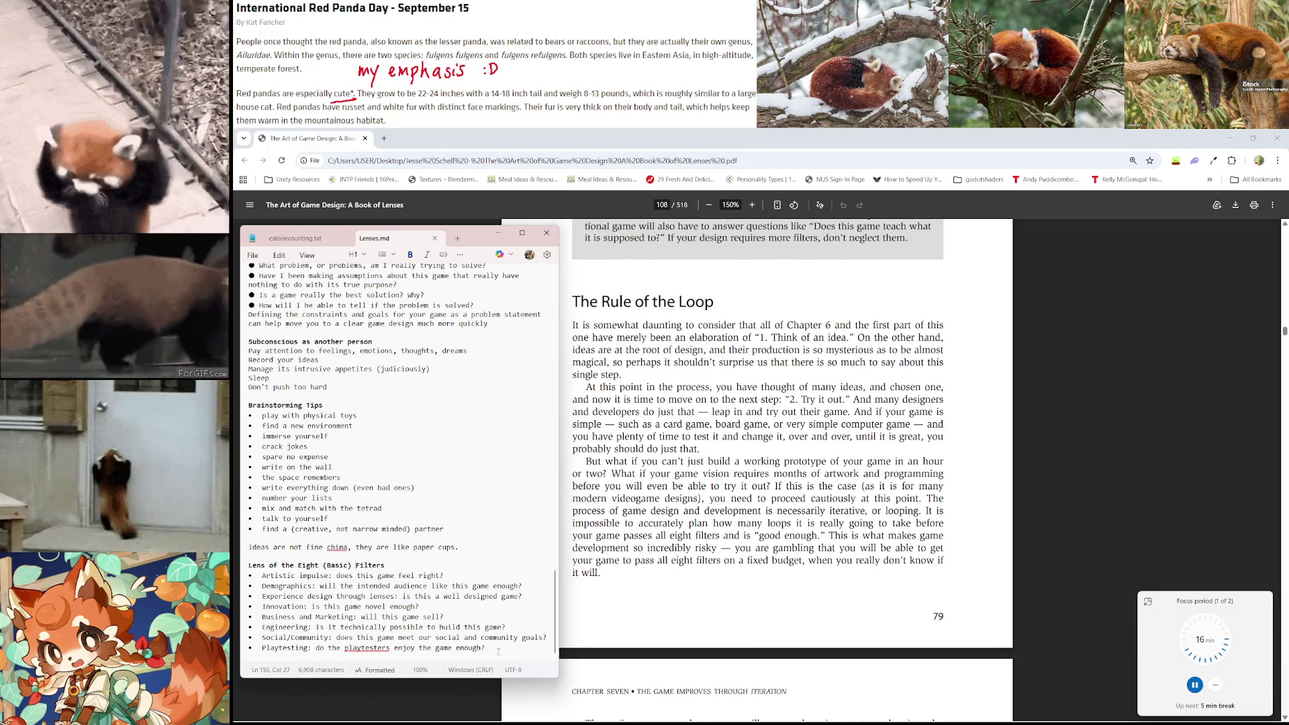
Correct 'playtesters' to 'play testers' and make spell check ignore 'china'
left_click_drag(357, 648, 362, 648)
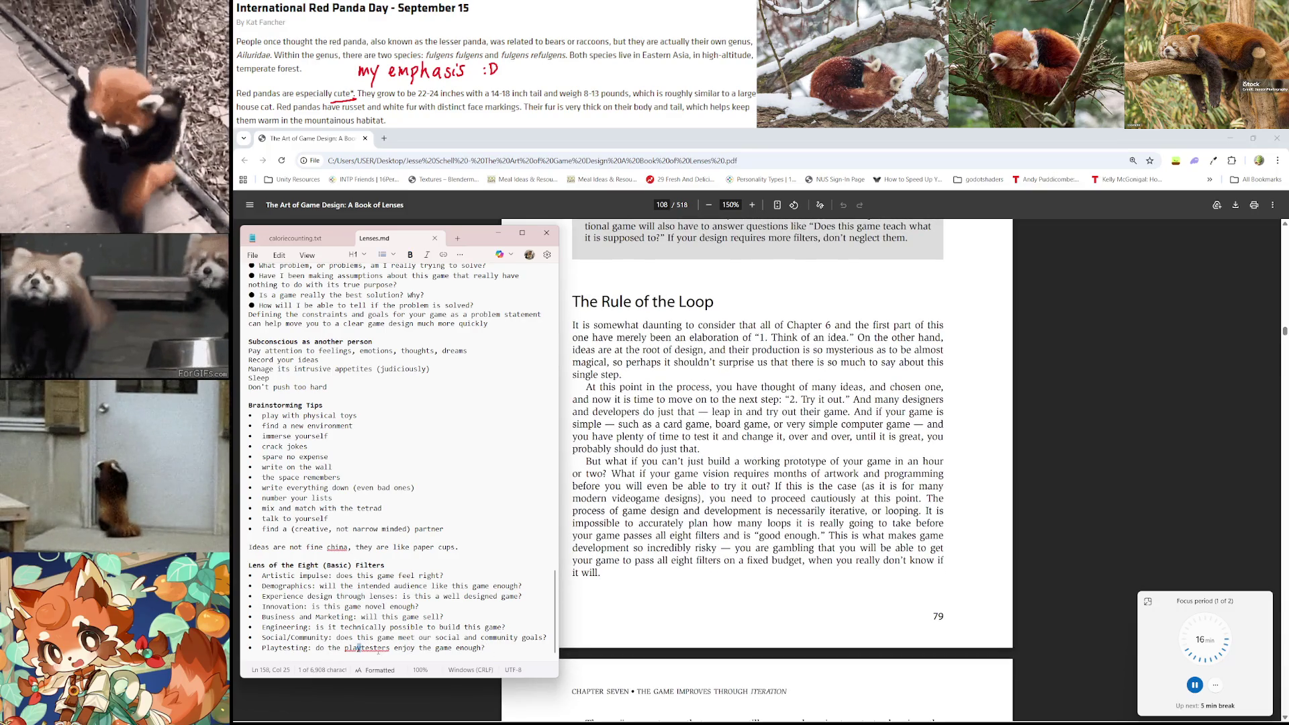
right_click(380, 655)
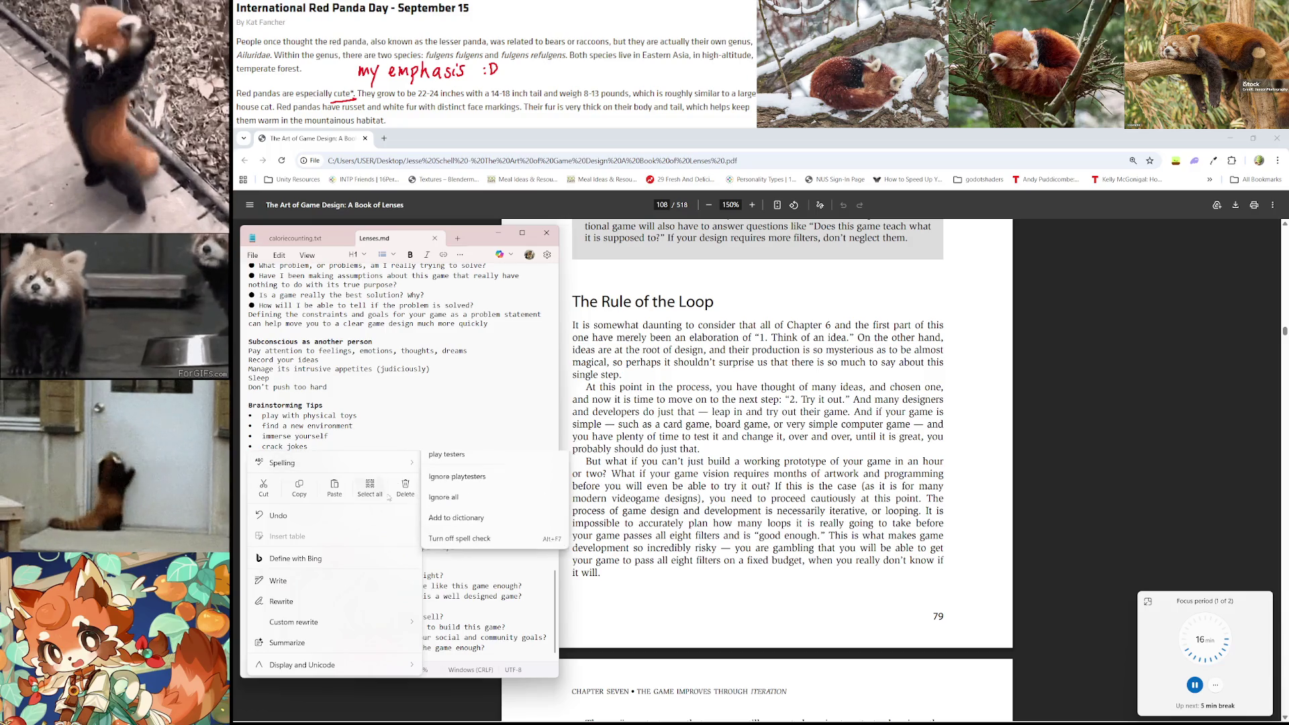
left_click(446, 464)
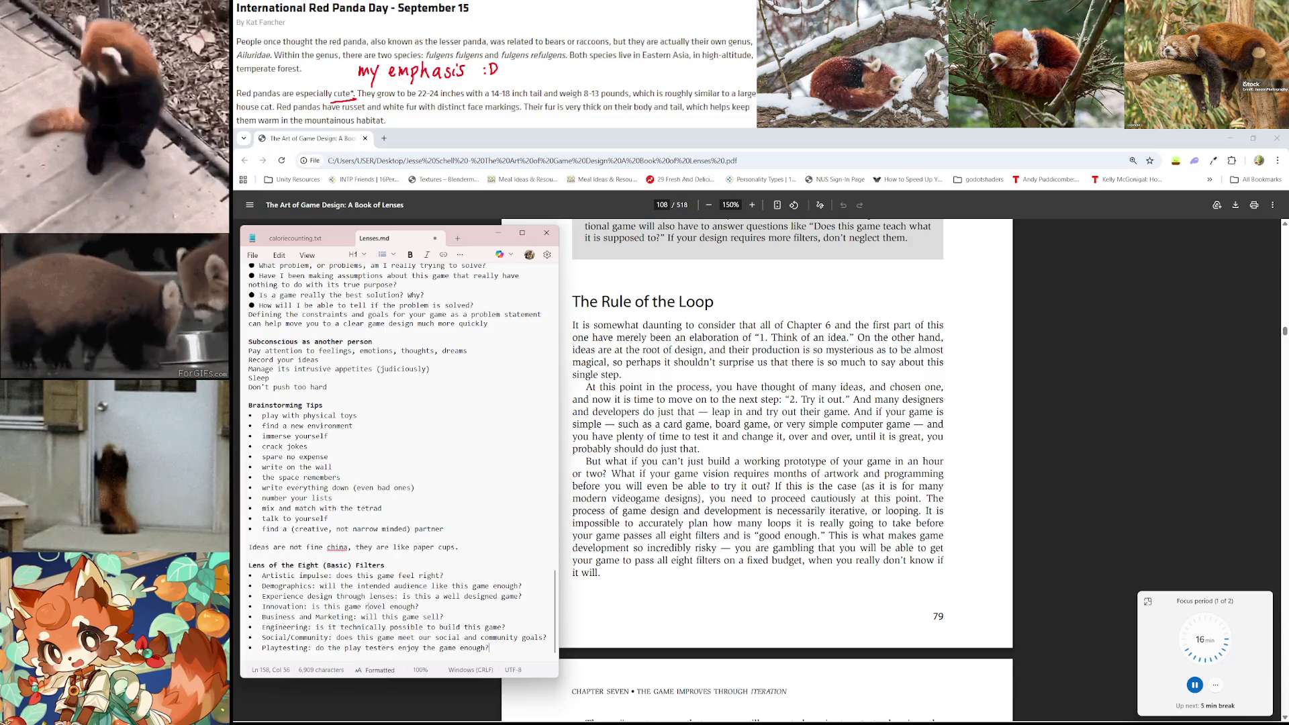
right_click(332, 548)
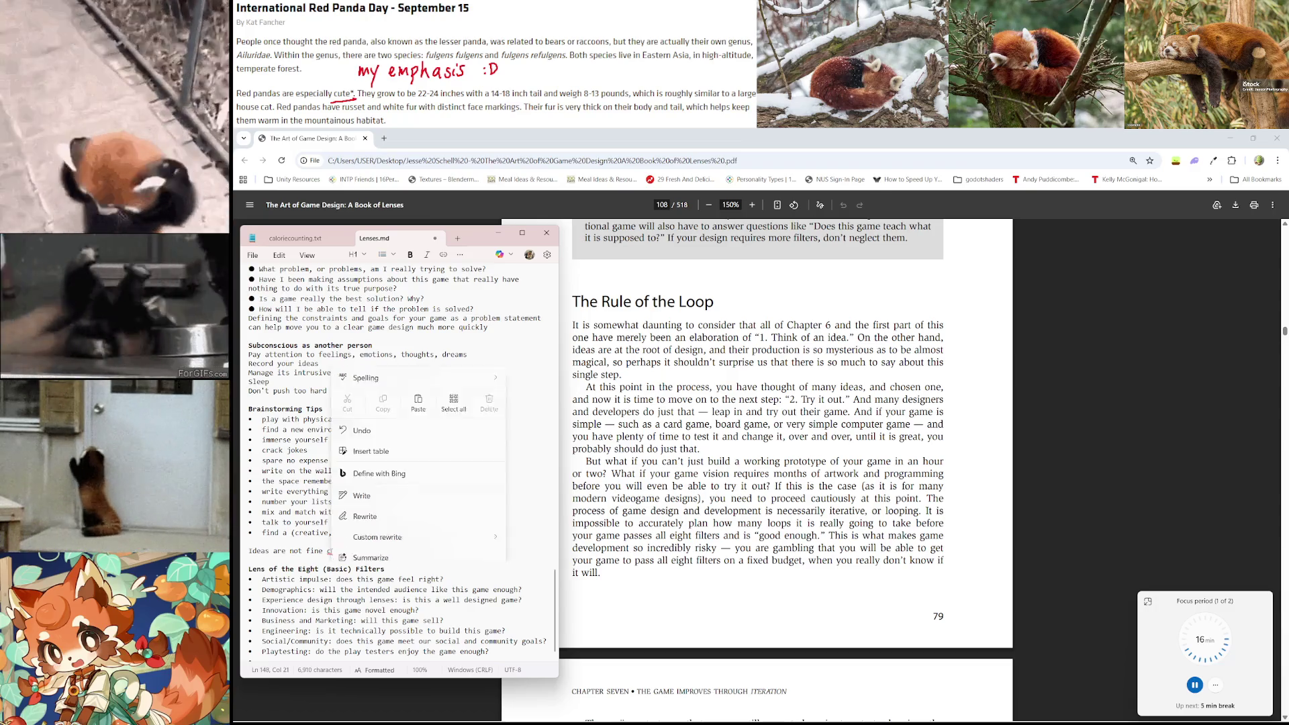
mouse_move(397, 339)
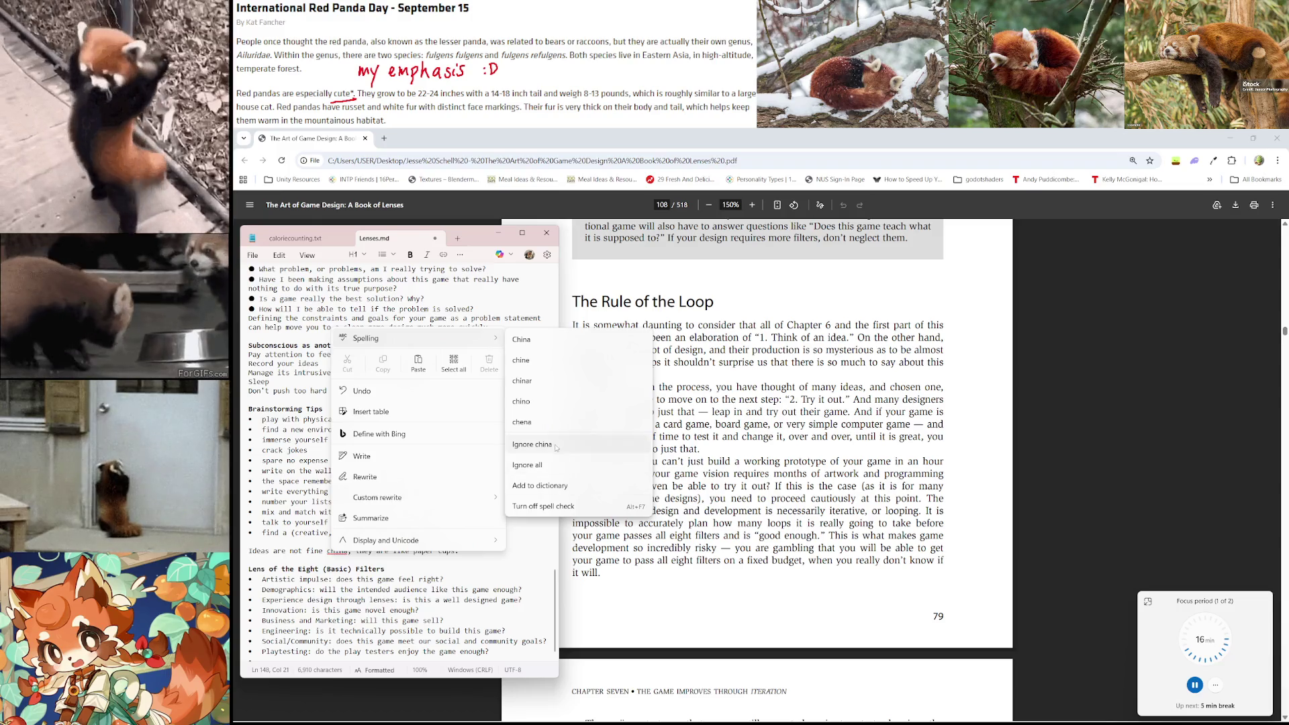
left_click(531, 444)
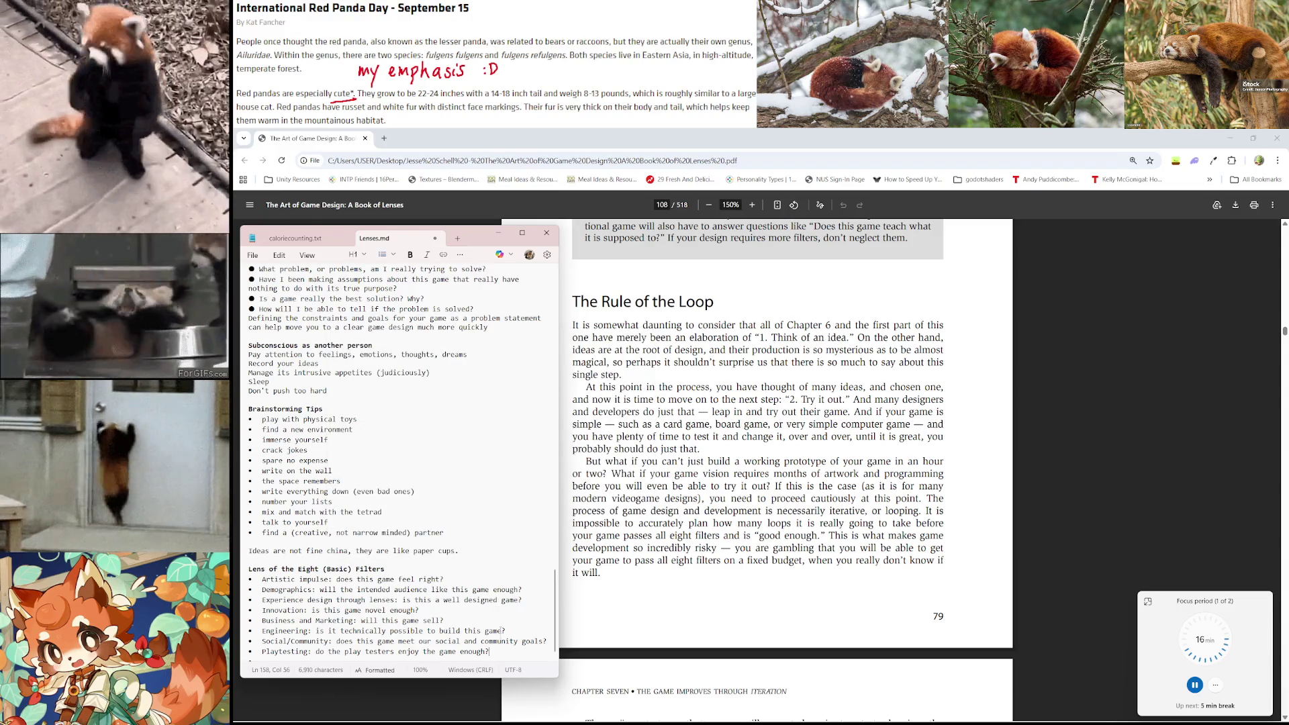
Add an empty line after the eight-filter list
scroll(498, 621, "down", 1)
key("Return")
key("Return")
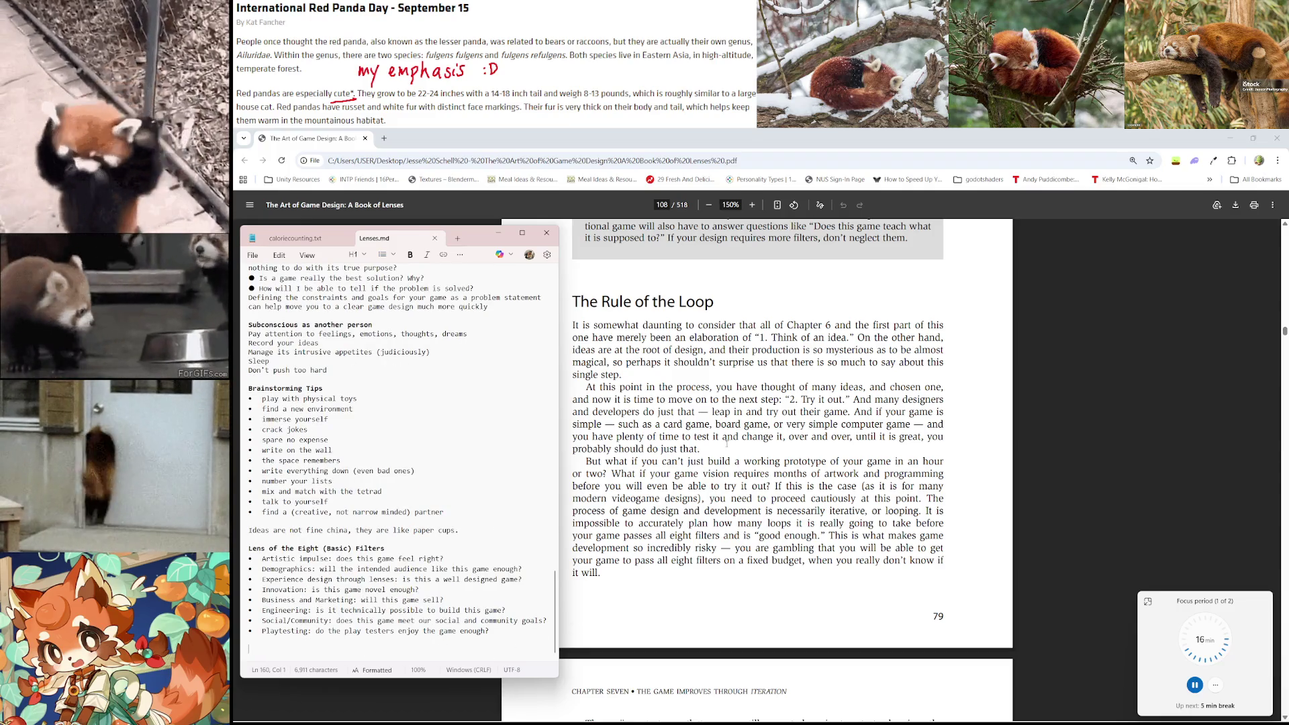
scroll(834, 371, "down", 1)
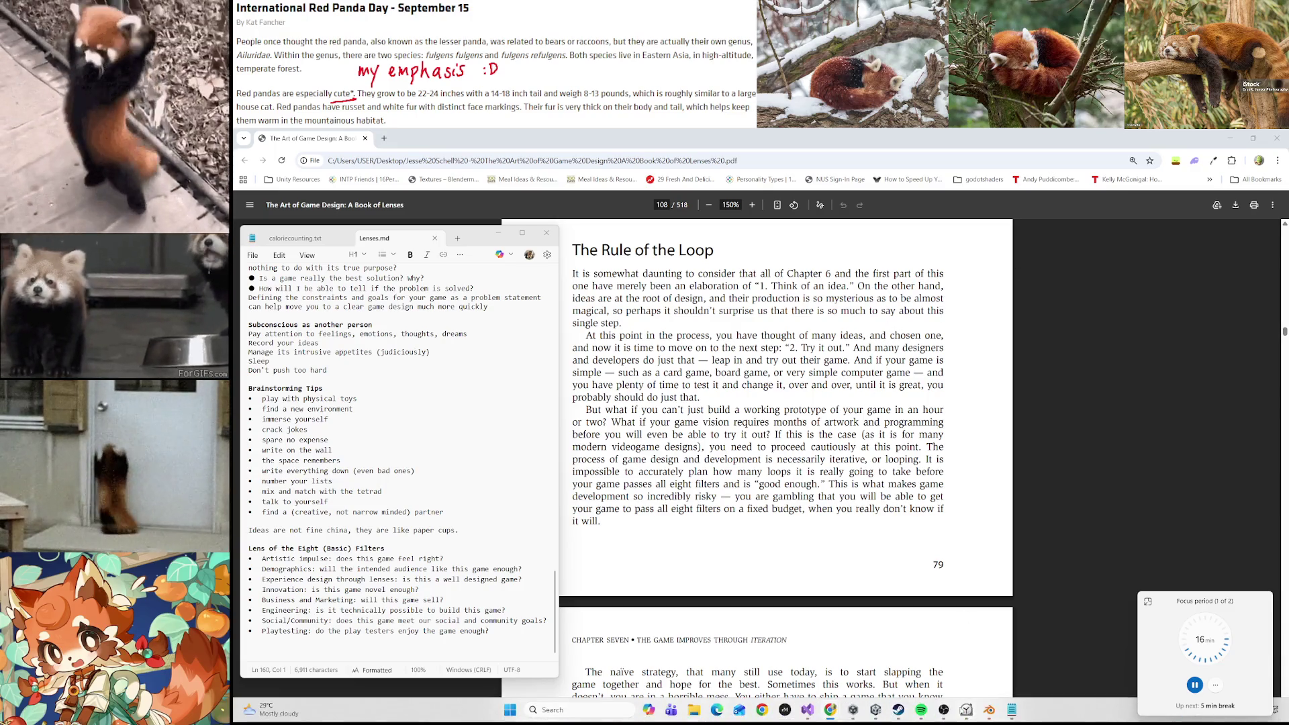
Turn off repeat on Spotify's playing vibing playlist and minimize Spotify back to the PDF
left_click(925, 712)
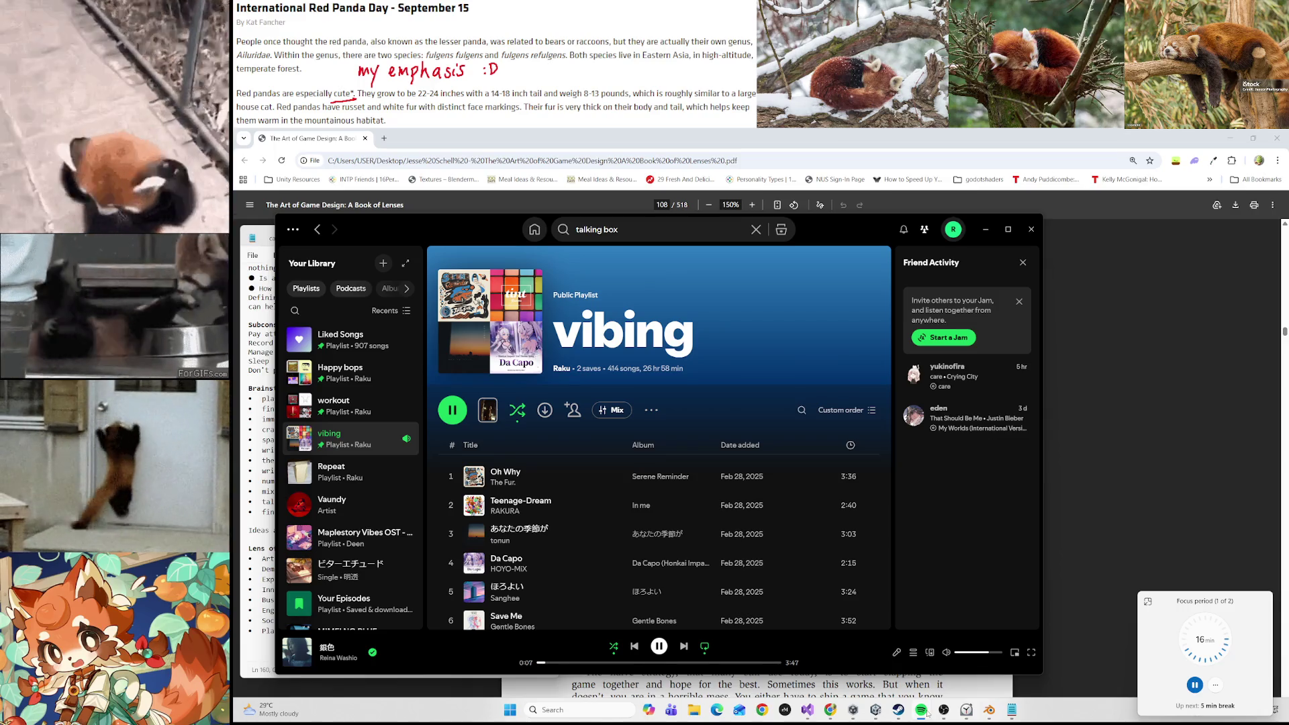
left_click(704, 647)
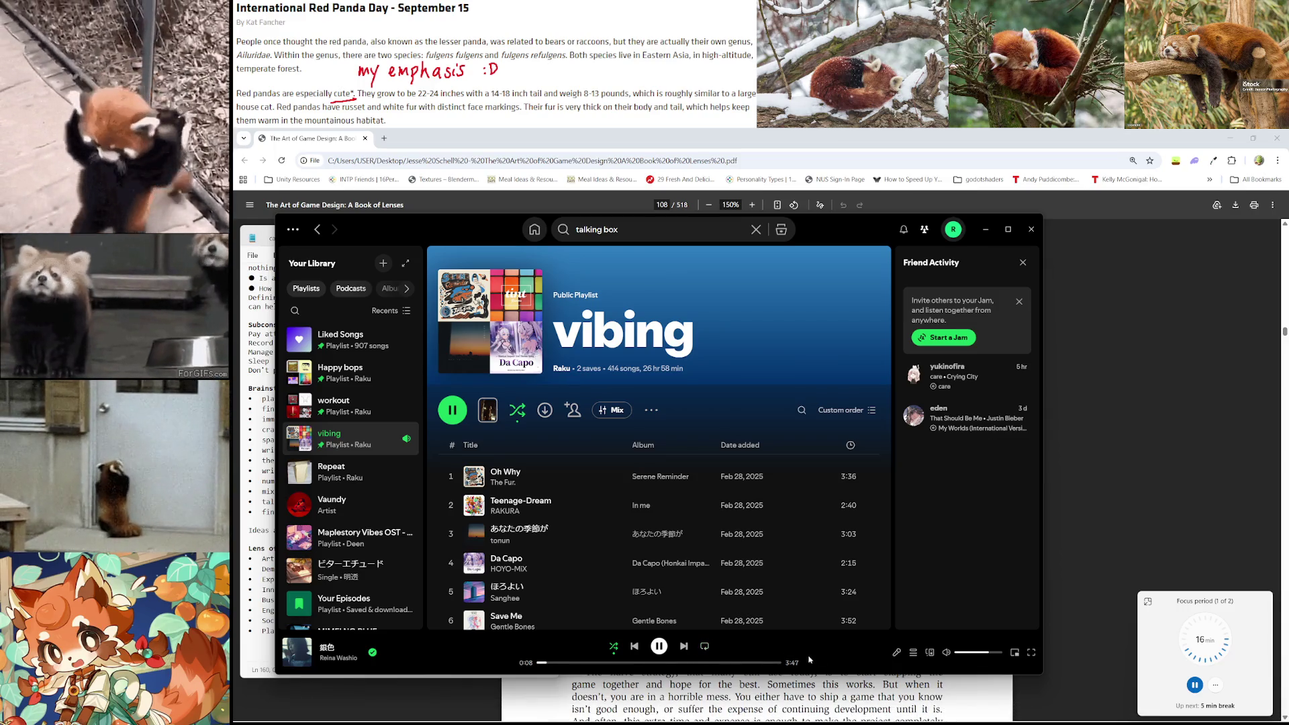
mouse_move(921, 710)
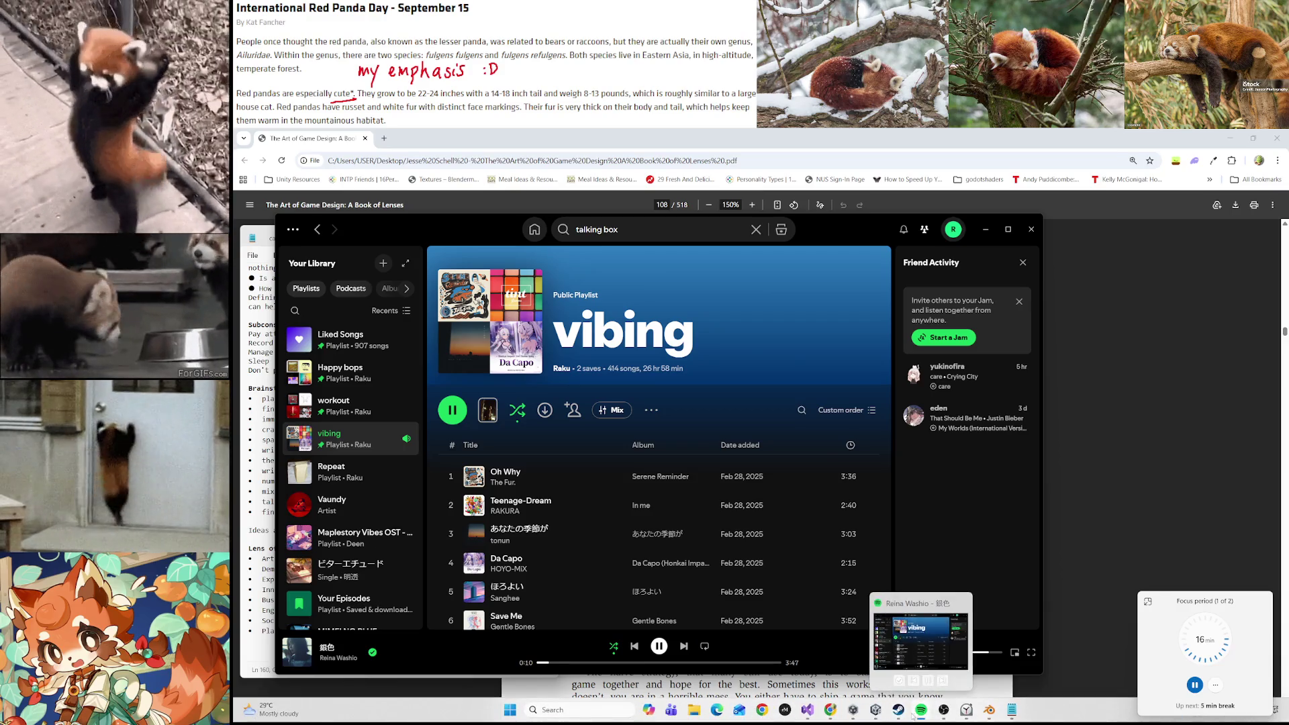
left_click(1072, 541)
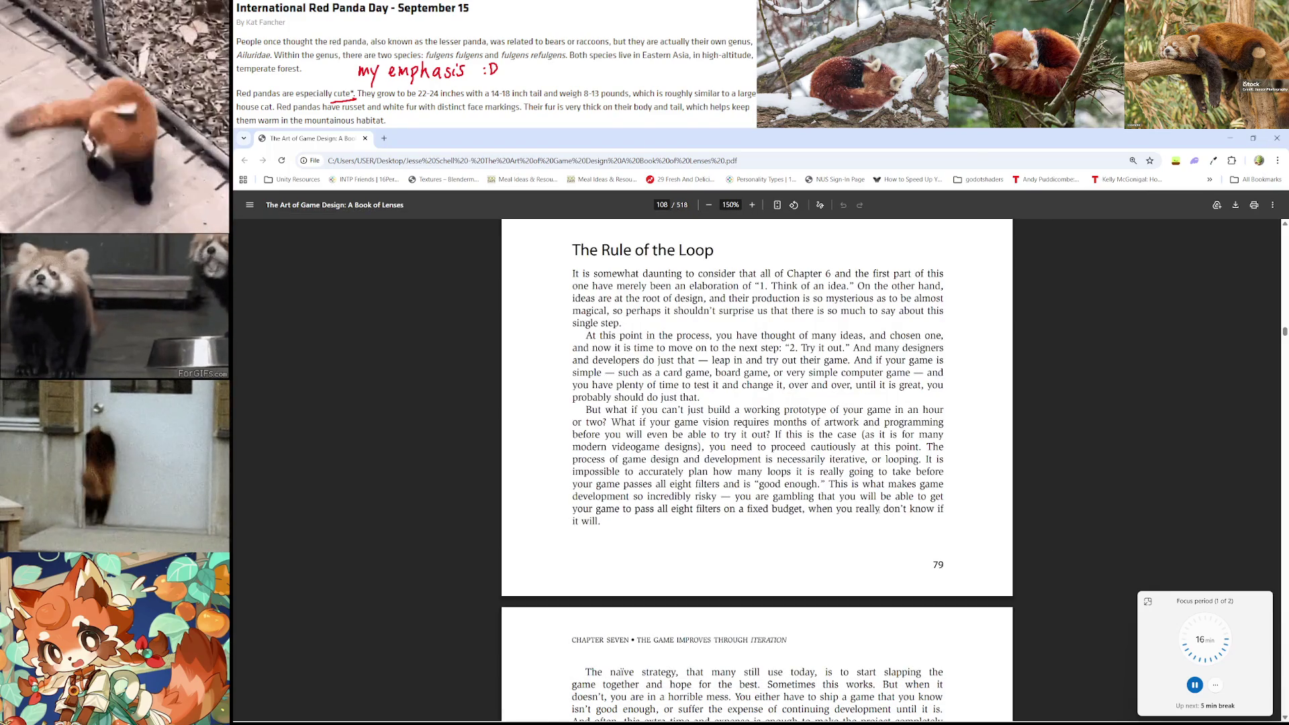
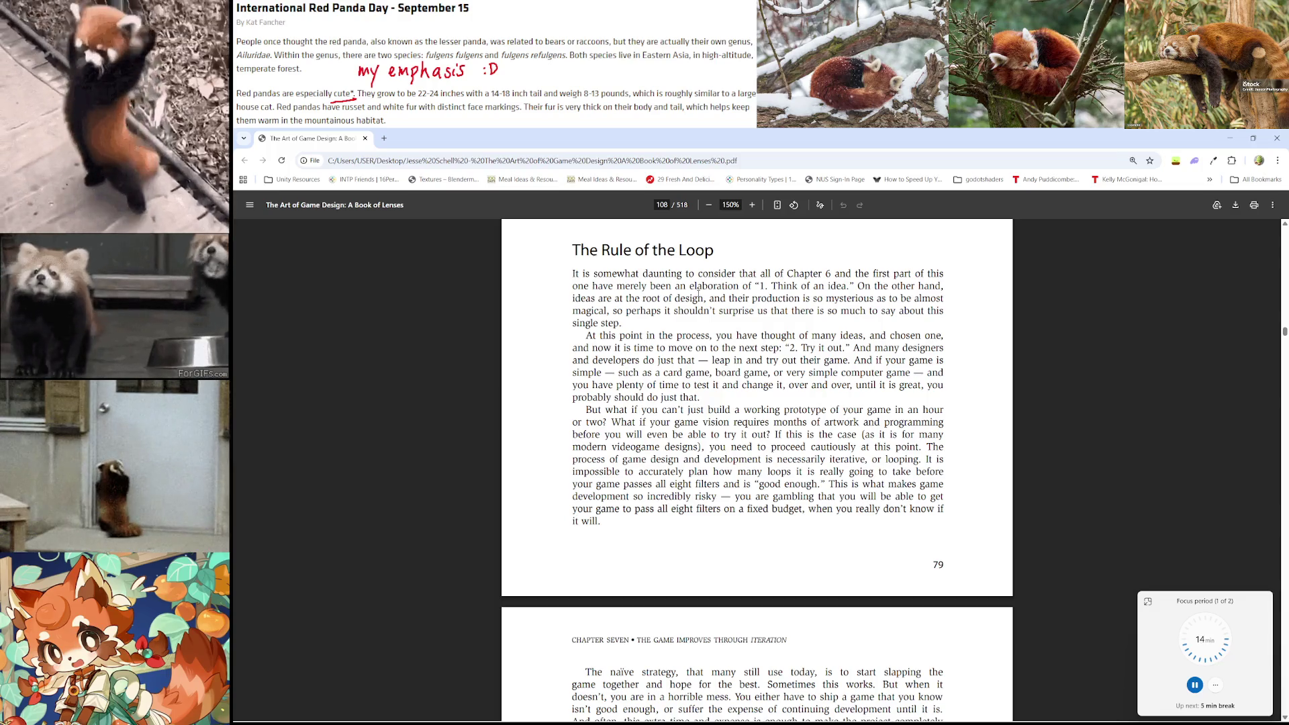
Scroll the PDF down to page 109 so the Rule of the Loop passage shows
scroll(700, 296, "down", 5)
scroll(815, 519, "down", 2)
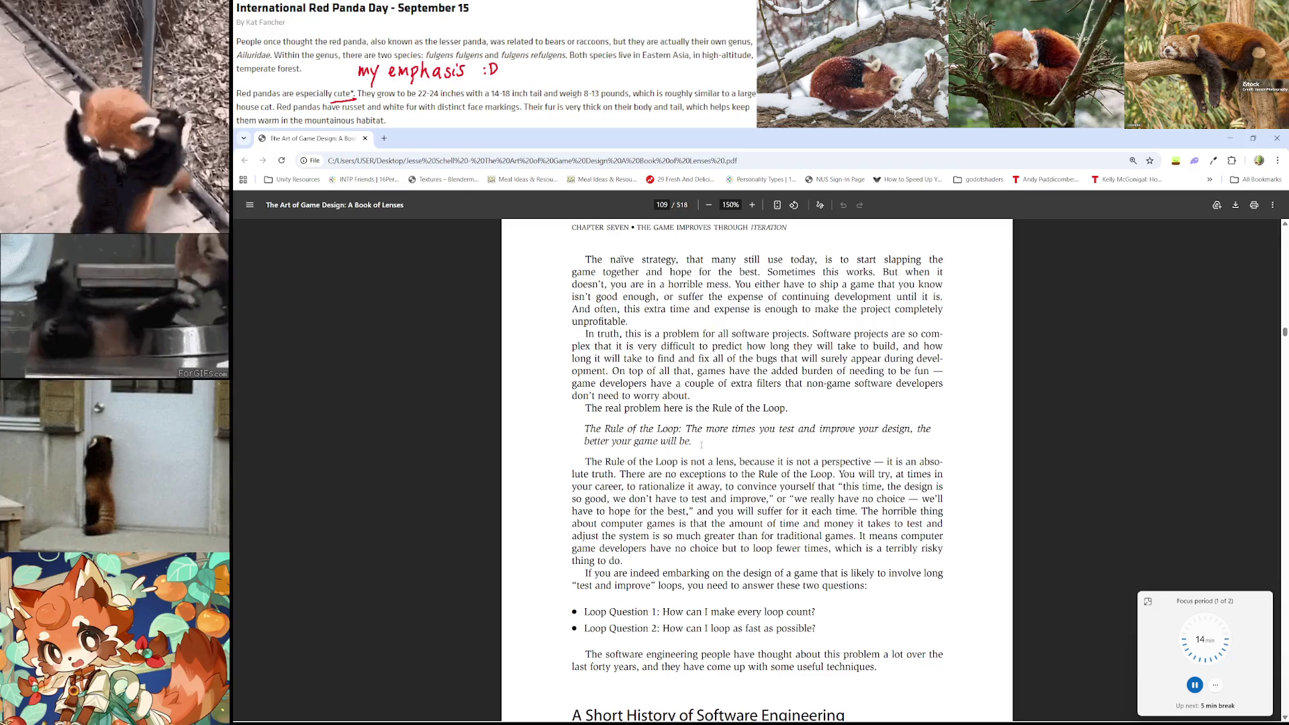
In Lenses.md, add heading 'The Rule of the Loop' with its test-and-improve-makes-better-games note
key("alt+Tab")
key("alt+Tab")
key("alt+Tab")
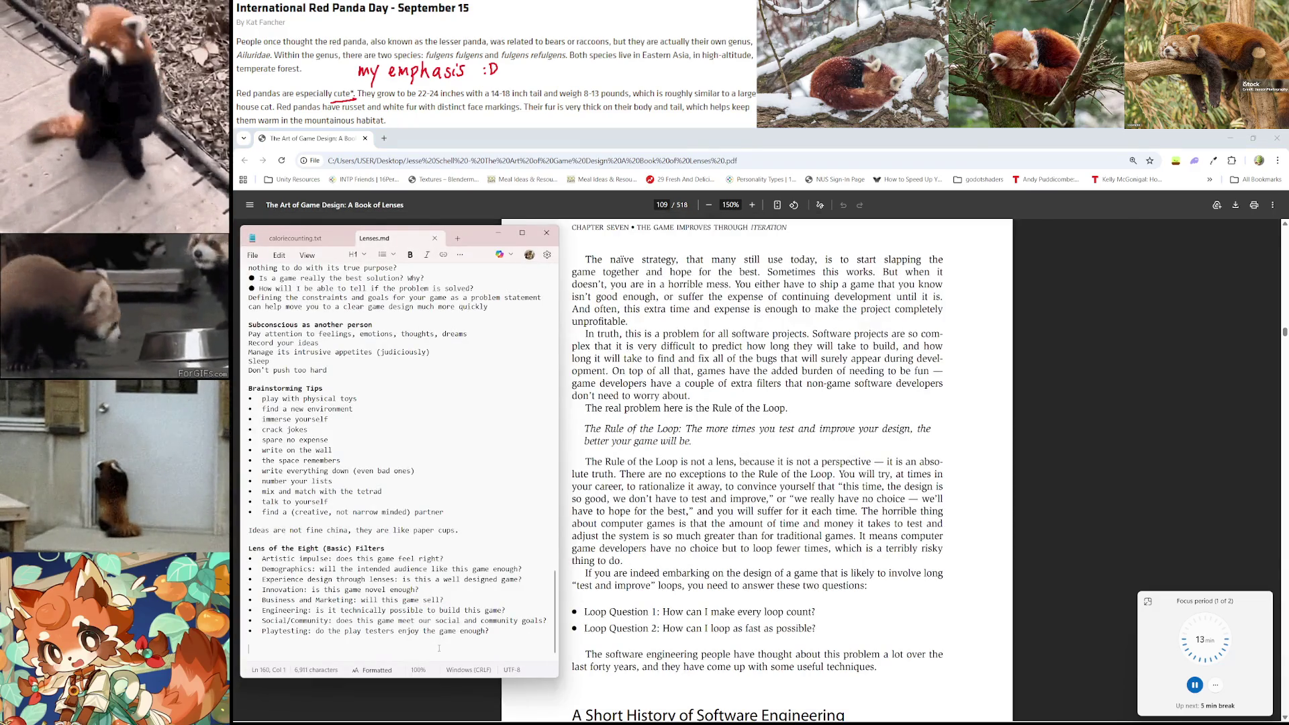
type("The Rule of the L")
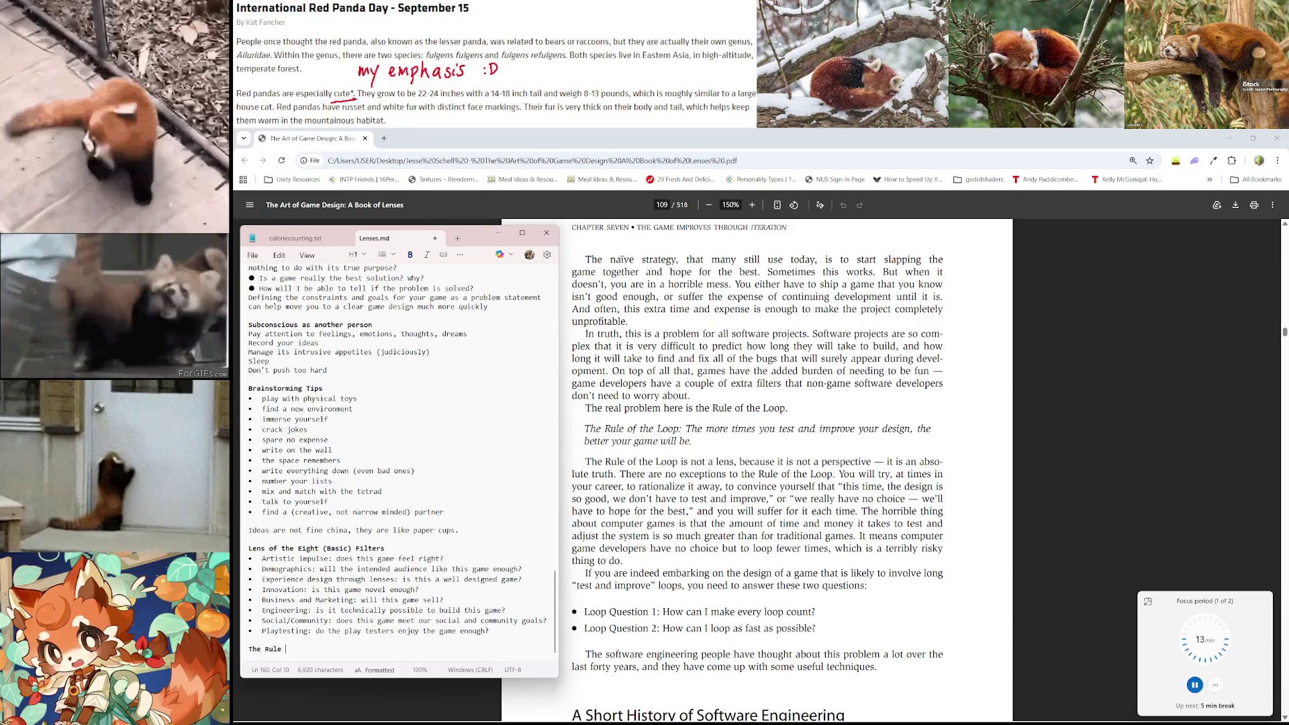
type("oop")
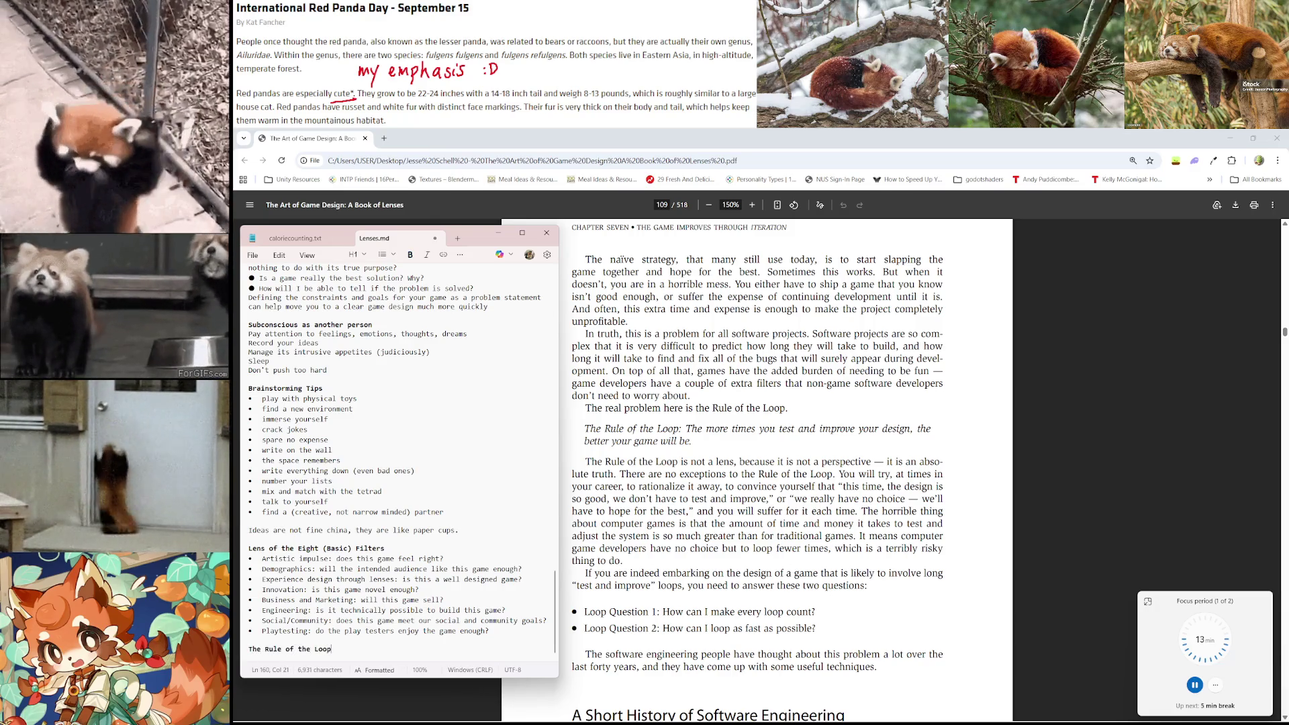
key("Return")
type("the ")
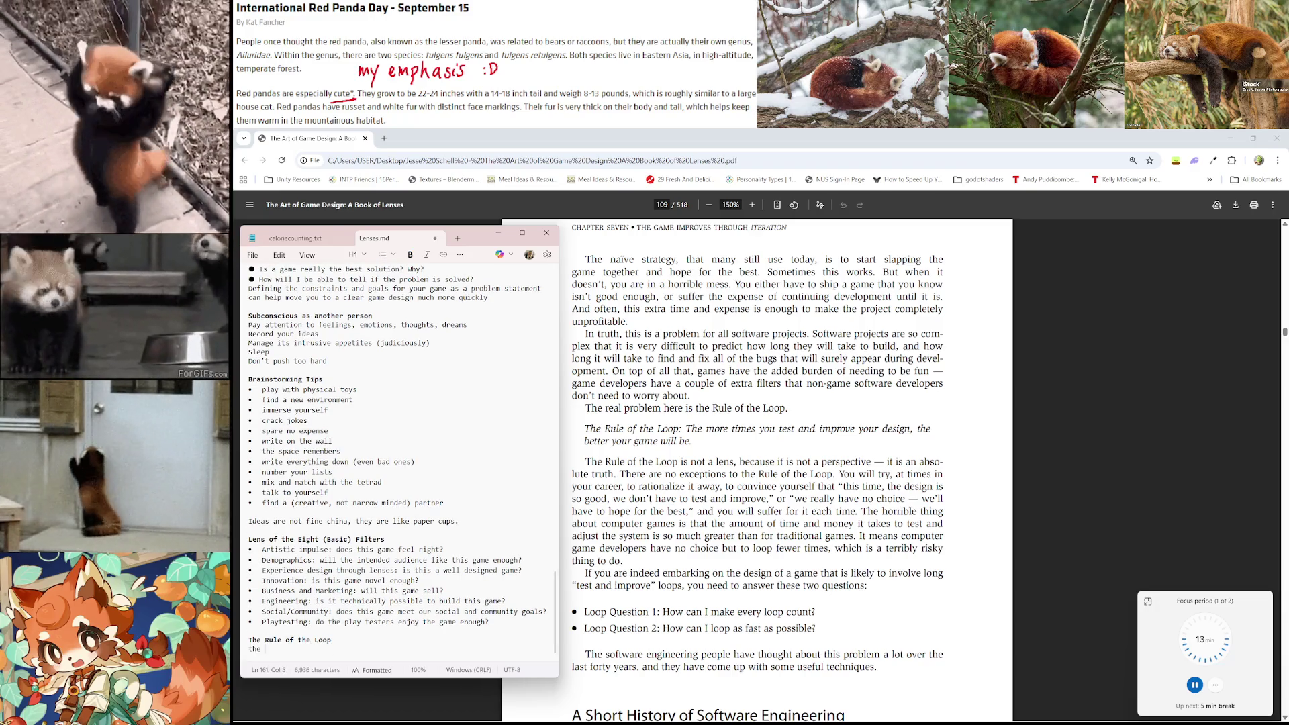
type("more times you test and i")
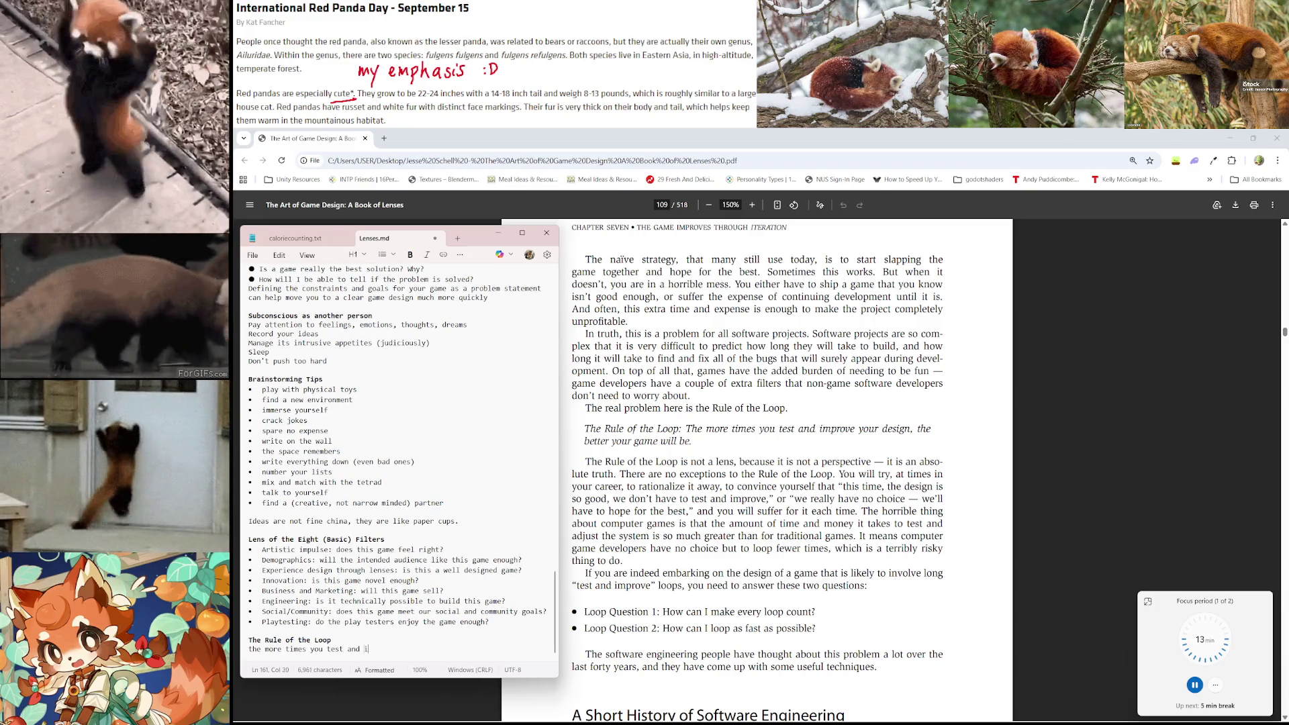
type("mprove your dse")
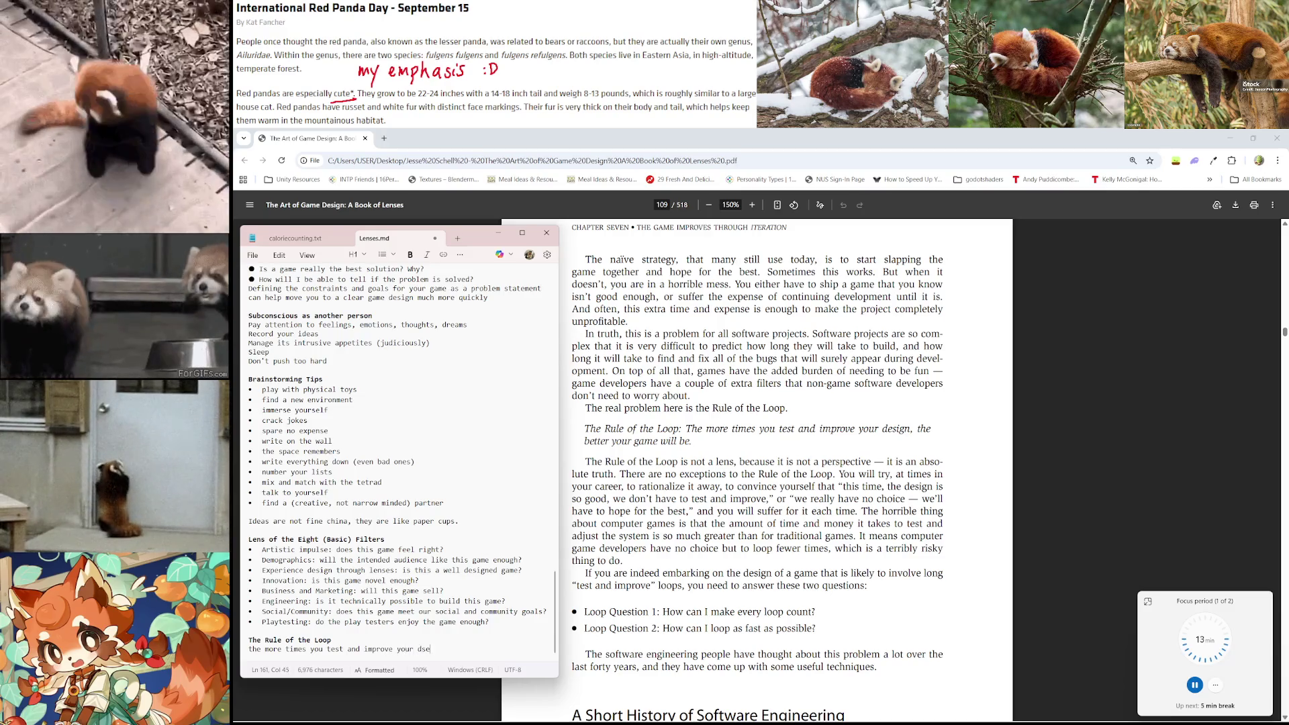
key("BackSpace")
key("BackSpace")
type("esign, th")
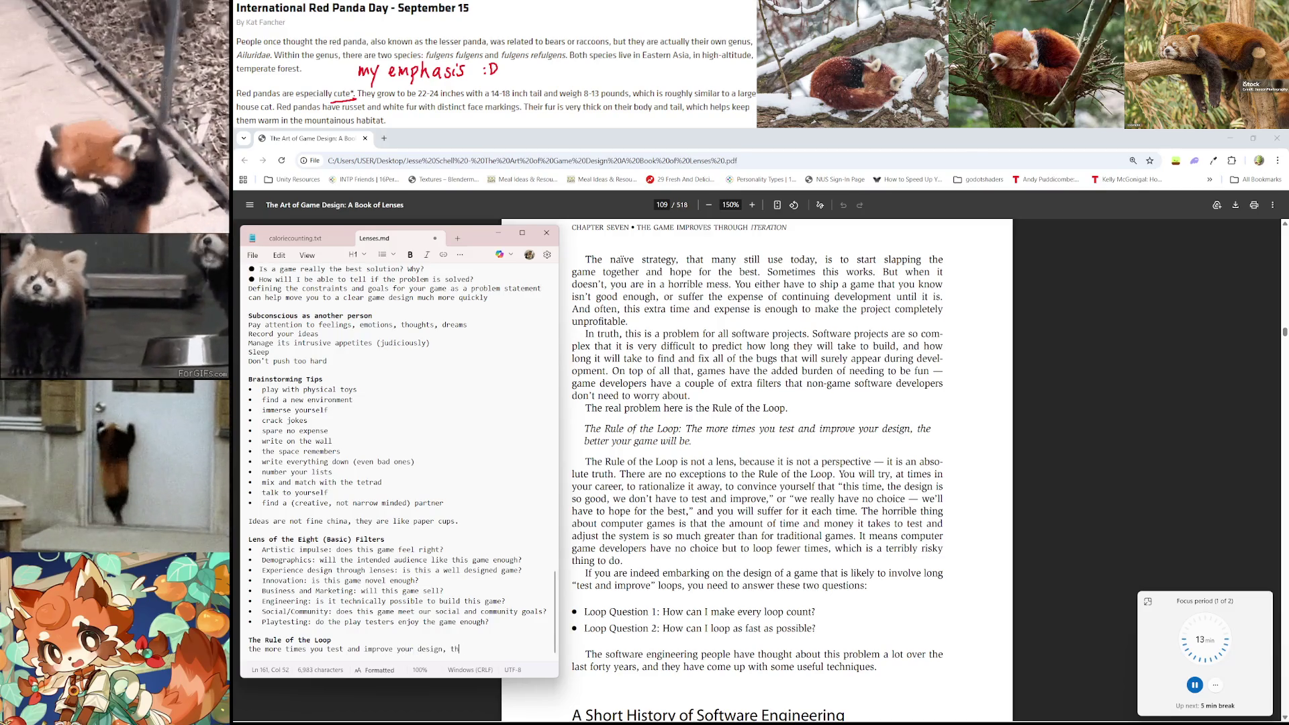
type("e better your game wil")
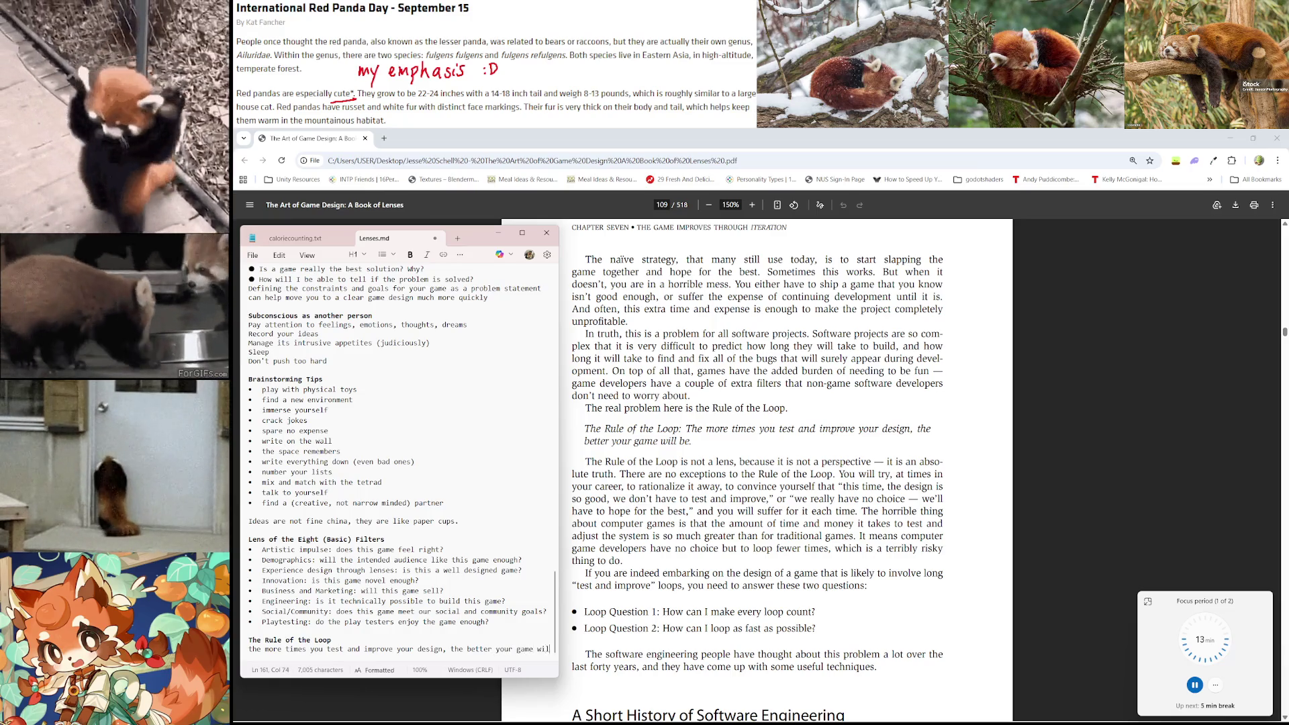
type("l be")
key("Return")
key("Return")
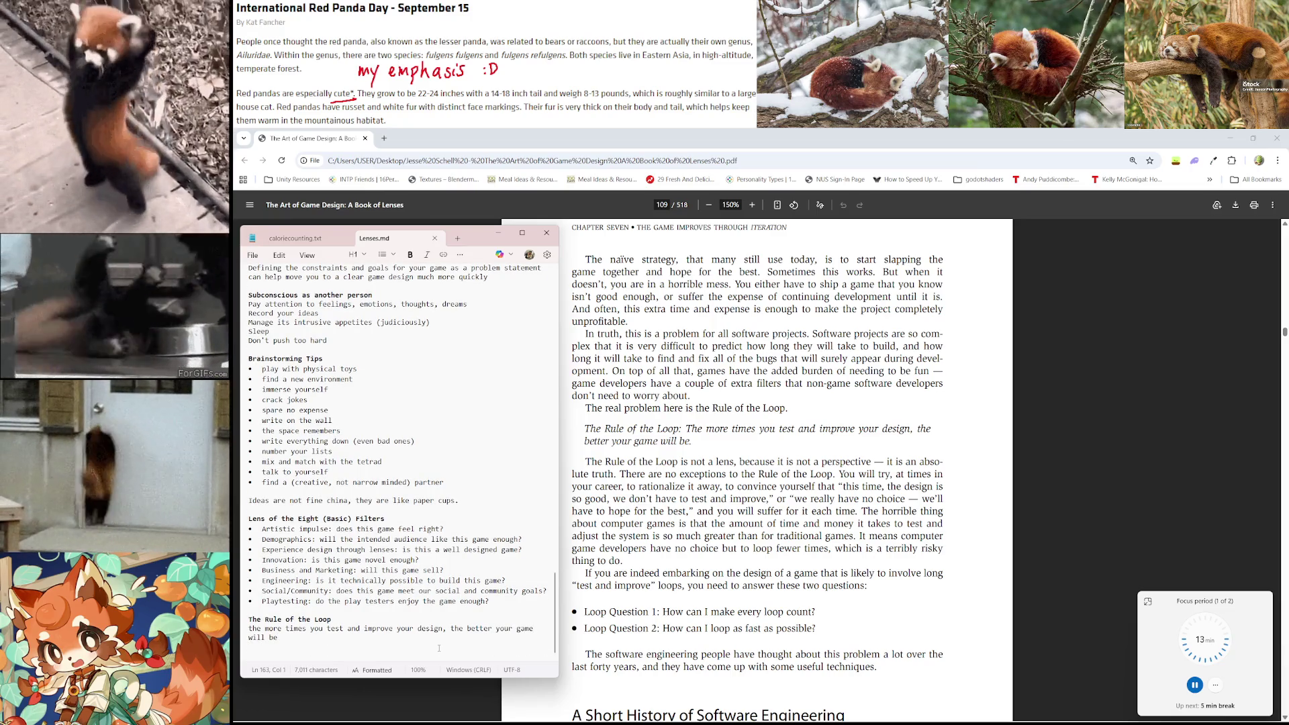
scroll(899, 473, "down", 2)
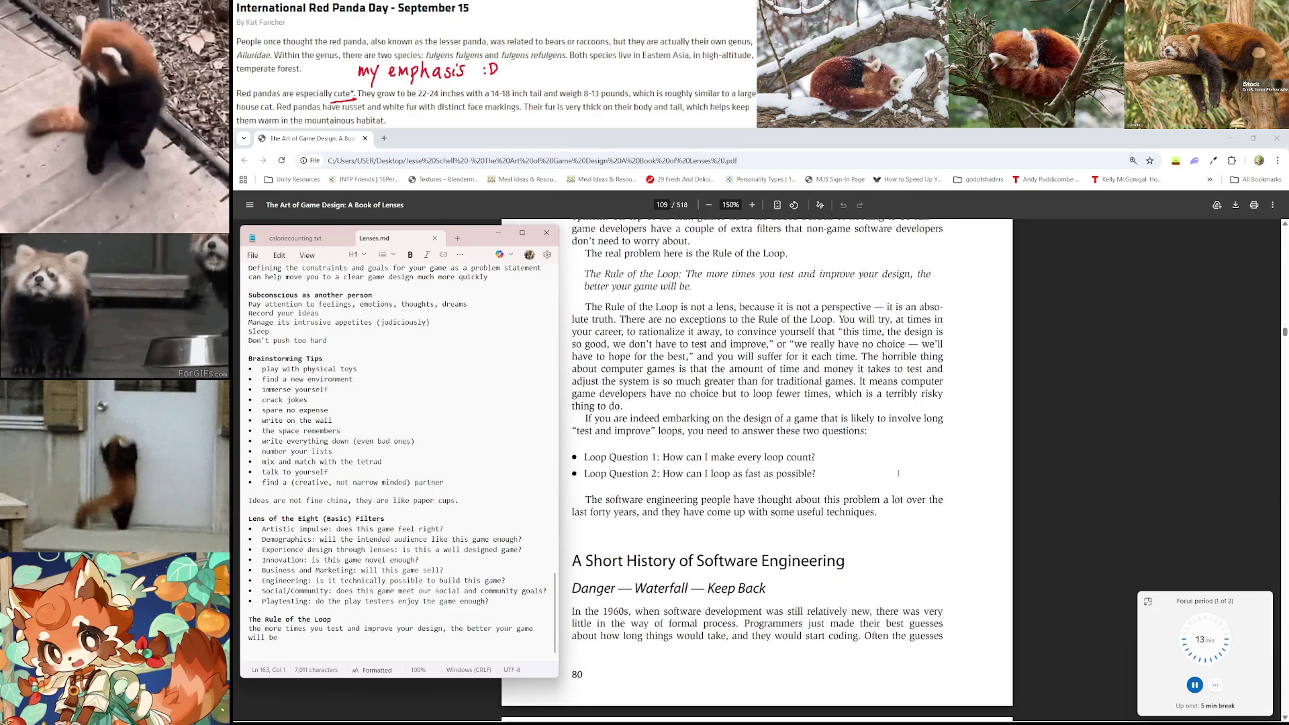
scroll(742, 407, "down", 1)
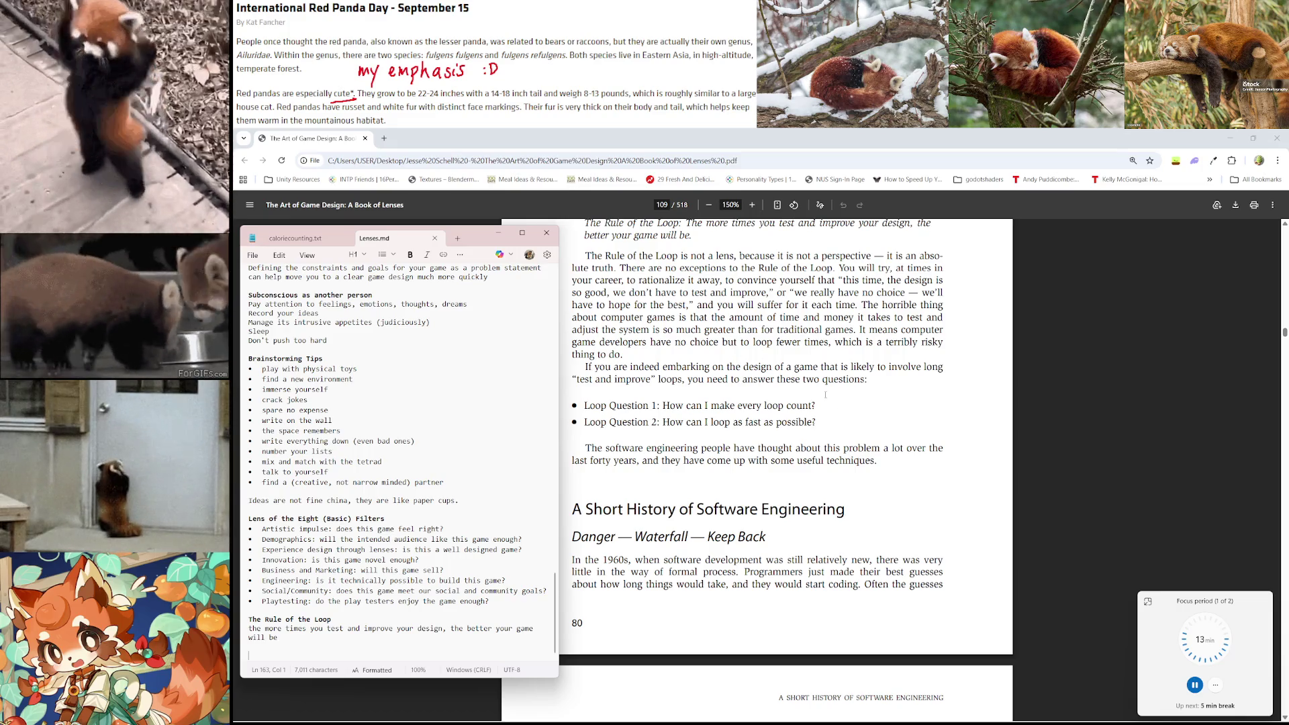
left_click(920, 714)
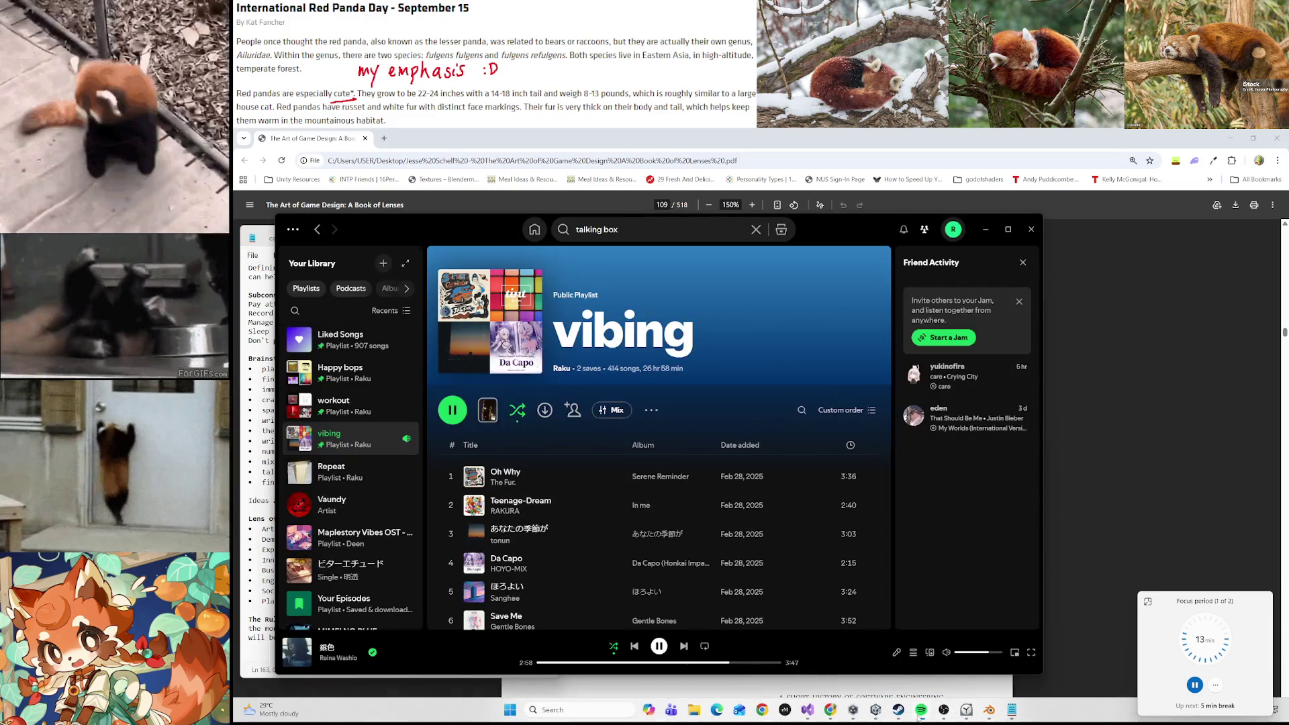
left_click(896, 652)
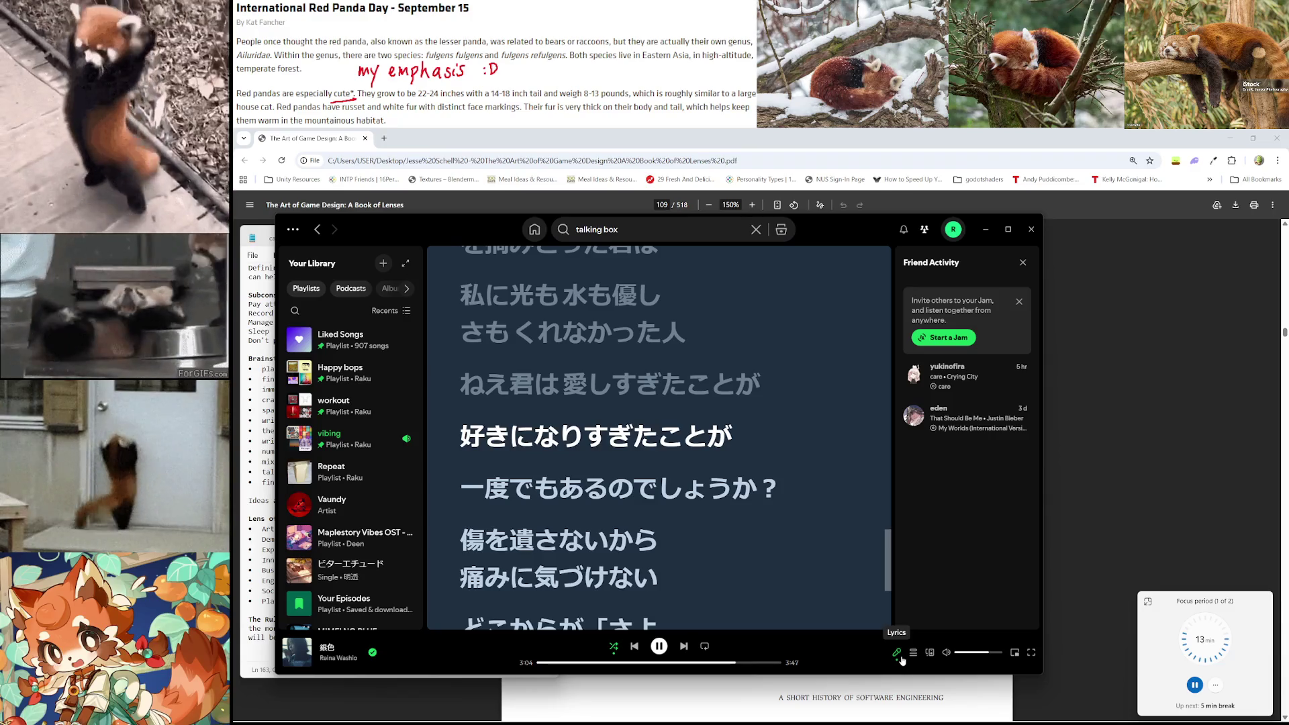
left_click(985, 229)
scroll(909, 393, "down", 1)
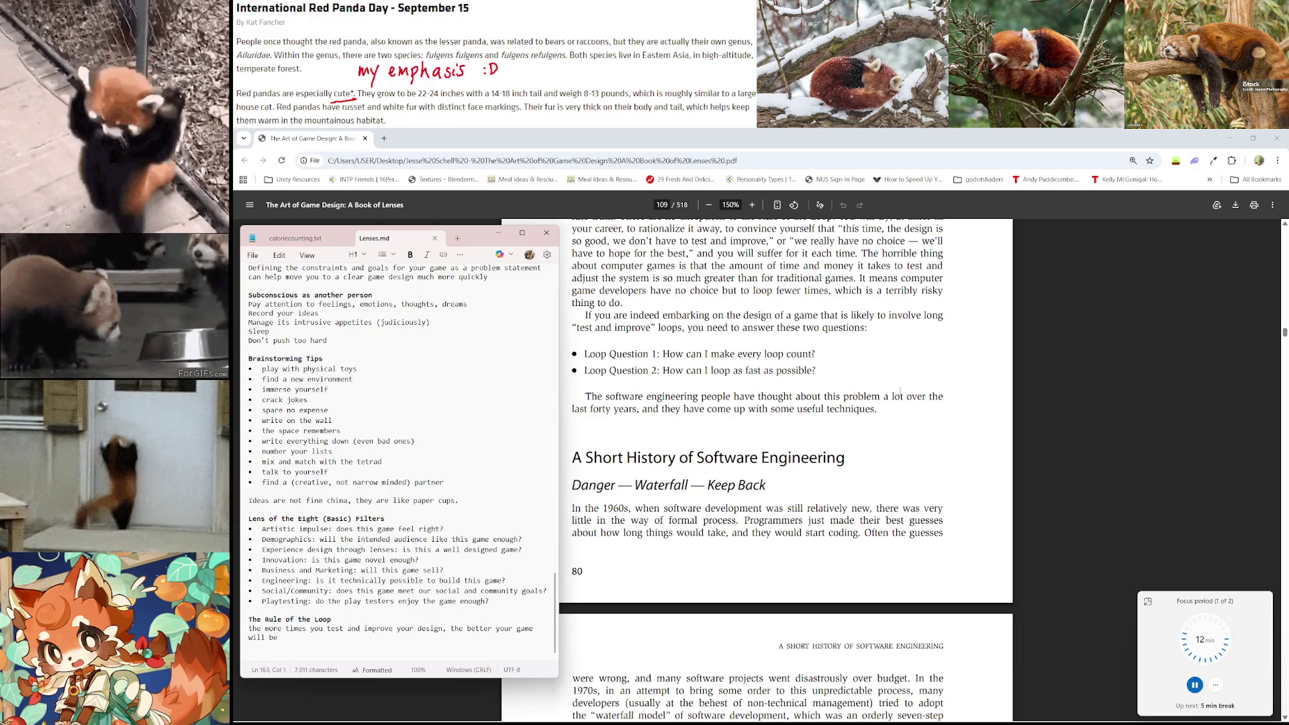
Scroll from page 109 past the waterfall diagram to page 111's Barry Boehm Loves You list
scroll(898, 386, "down", 2)
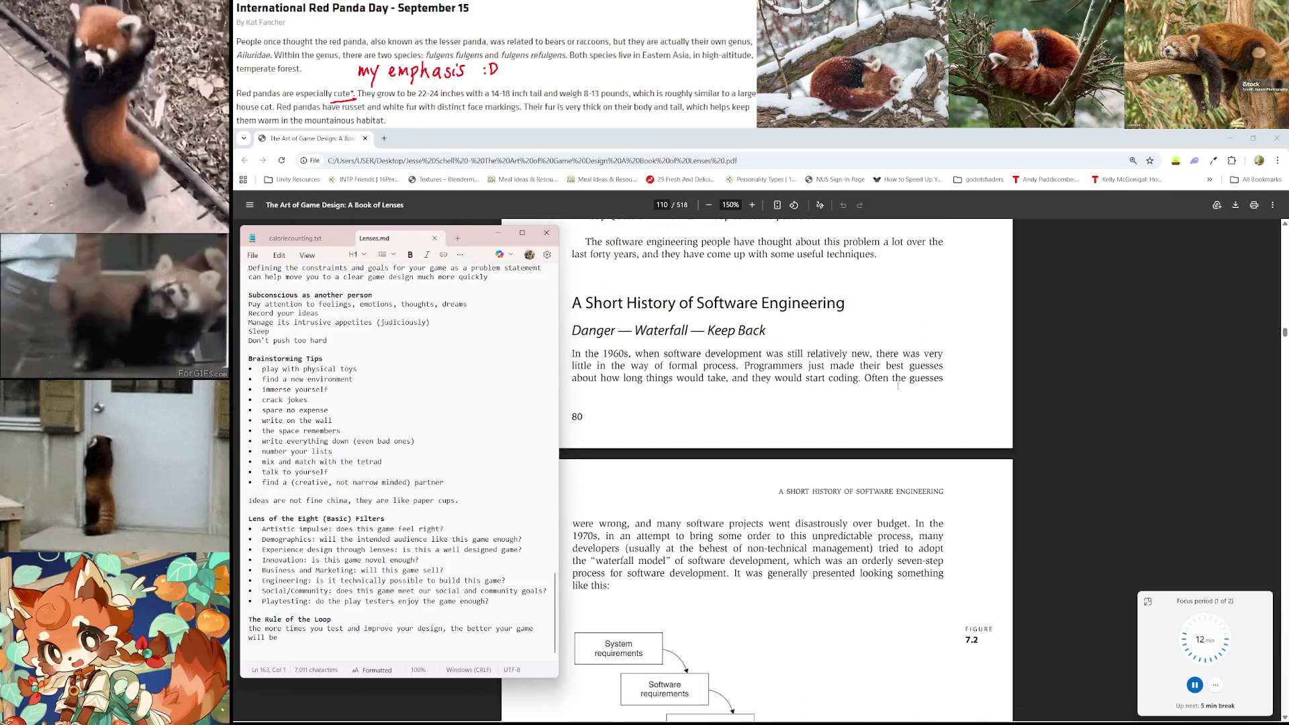
scroll(886, 430, "down", 1)
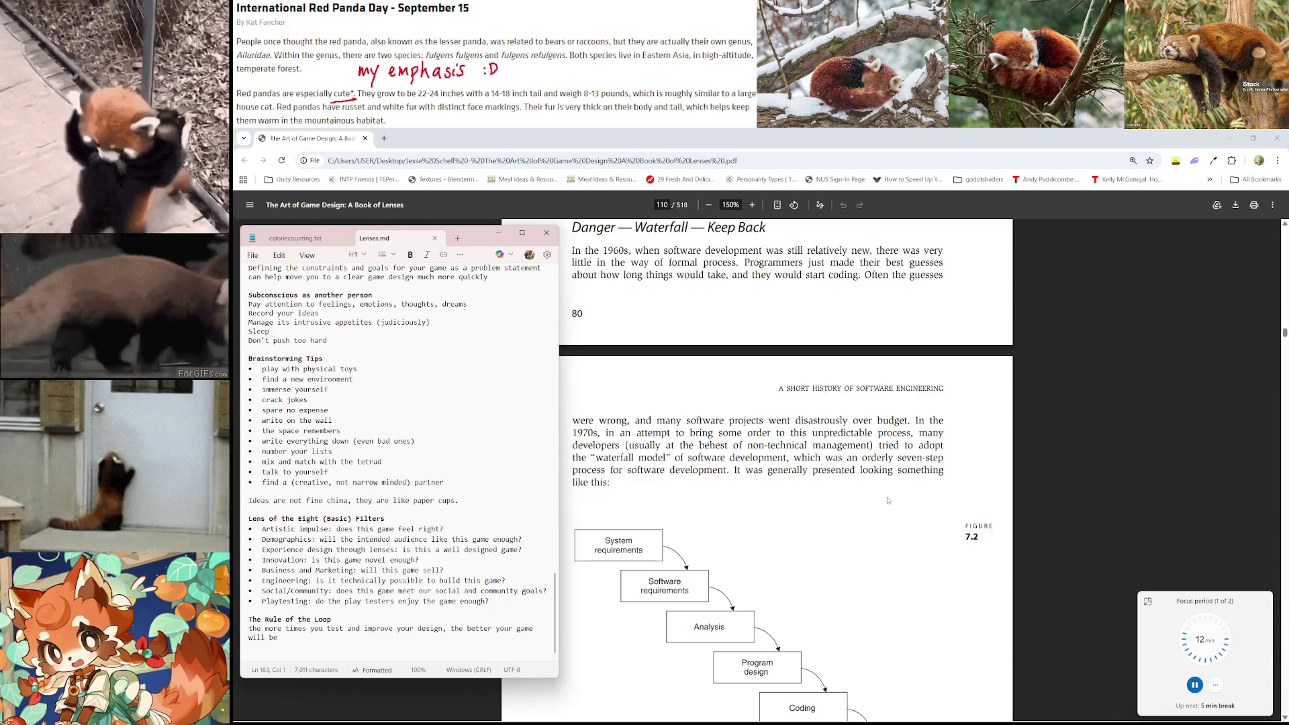
scroll(887, 500, "down", 1)
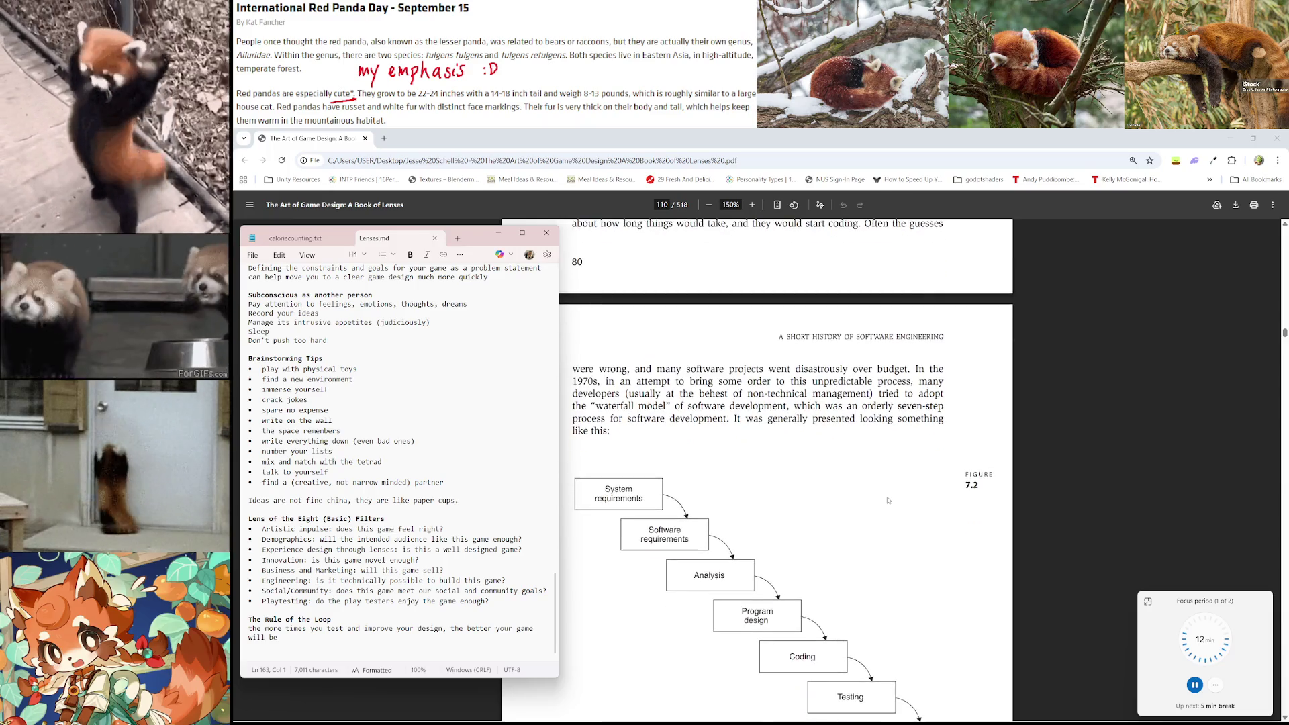
scroll(887, 500, "down", 2)
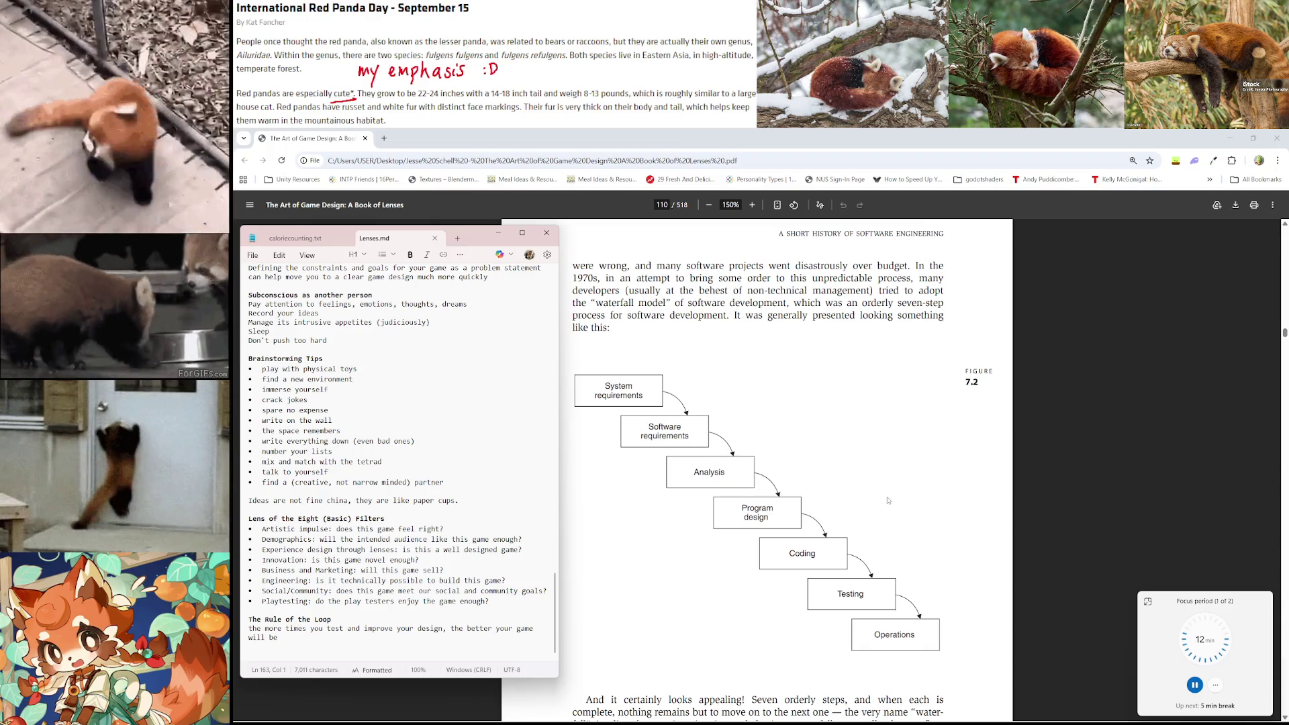
scroll(887, 500, "down", 1)
scroll(888, 501, "down", 1)
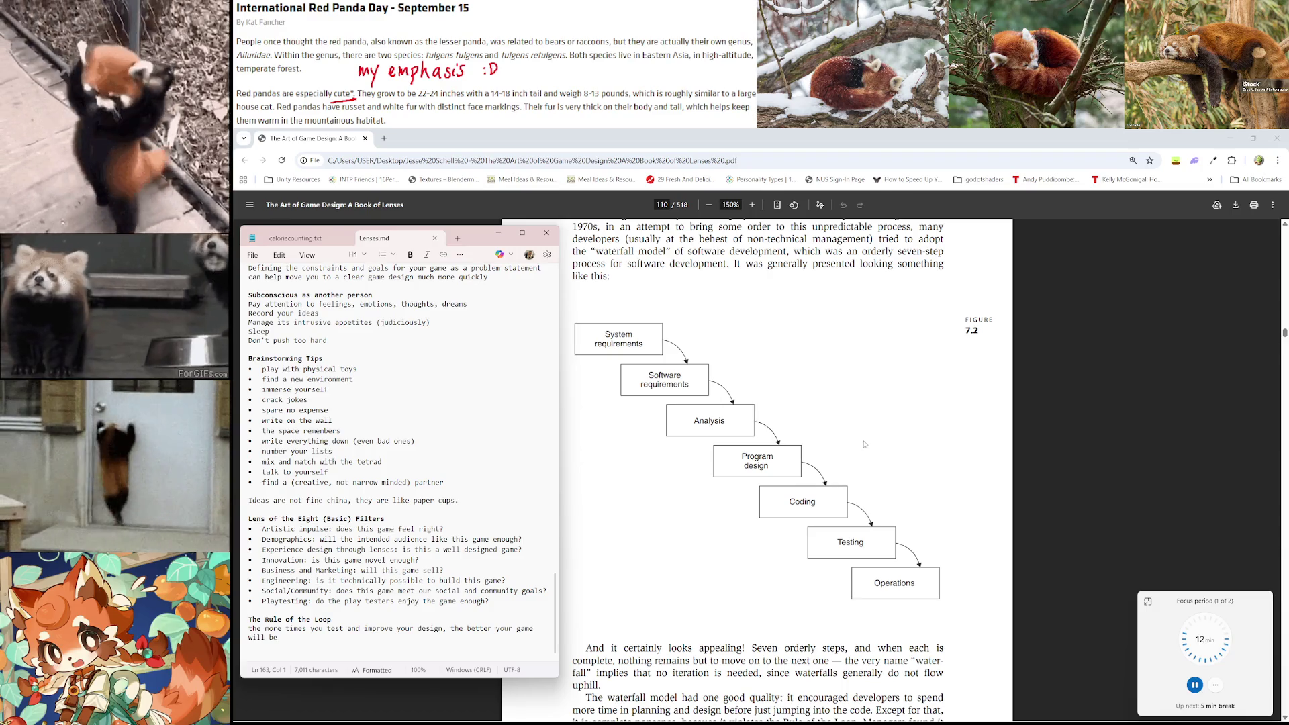
scroll(865, 445, "down", 1)
scroll(864, 444, "down", 2)
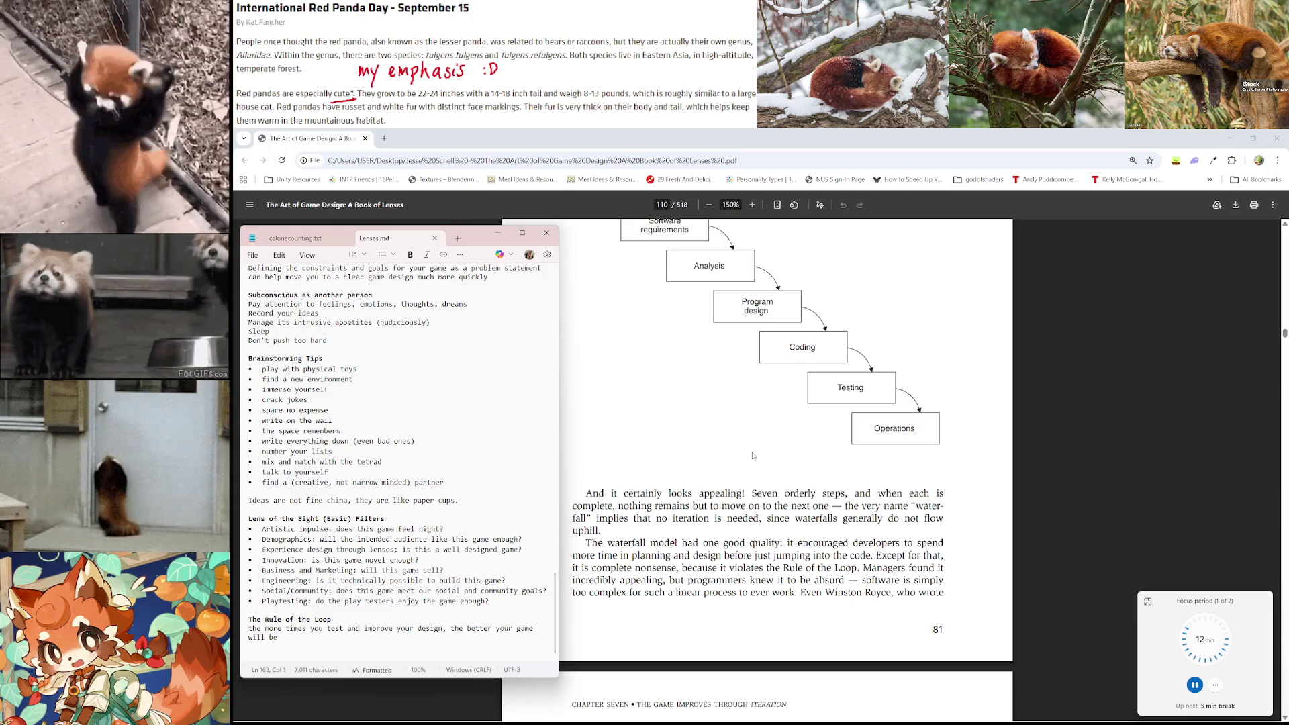
scroll(753, 456, "down", 8)
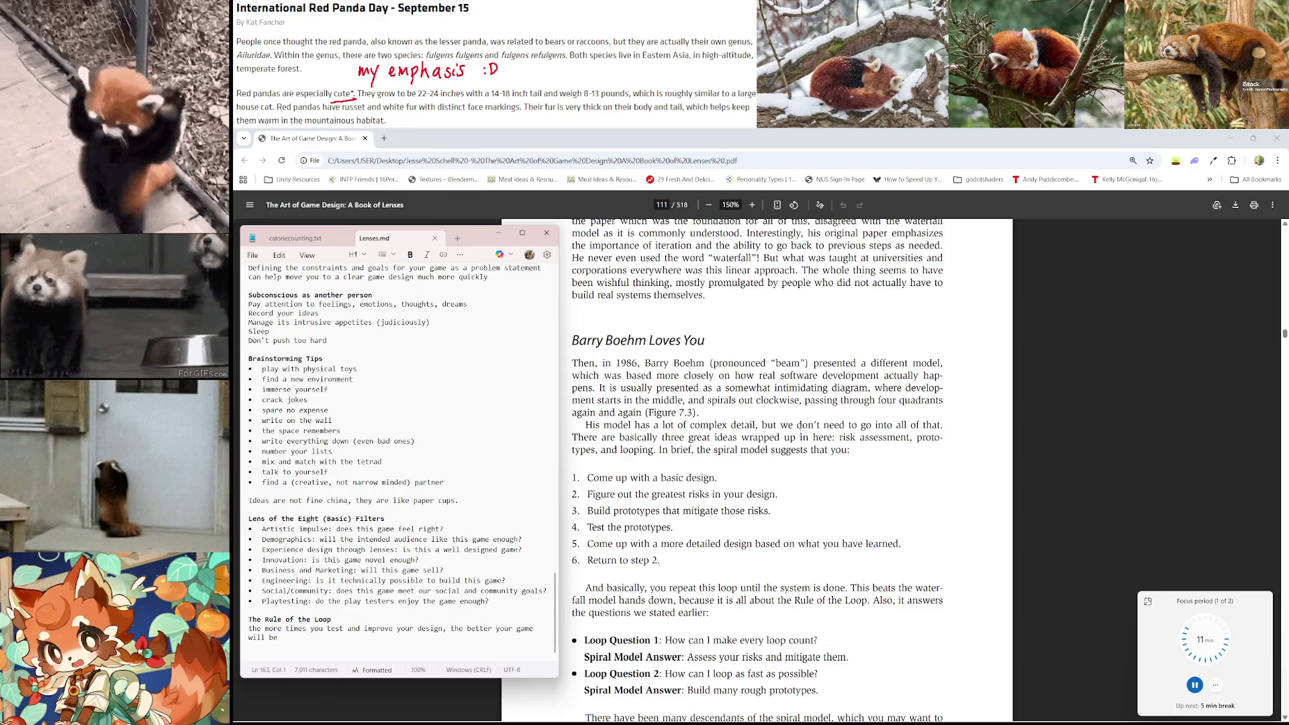
scroll(772, 473, "down", 1)
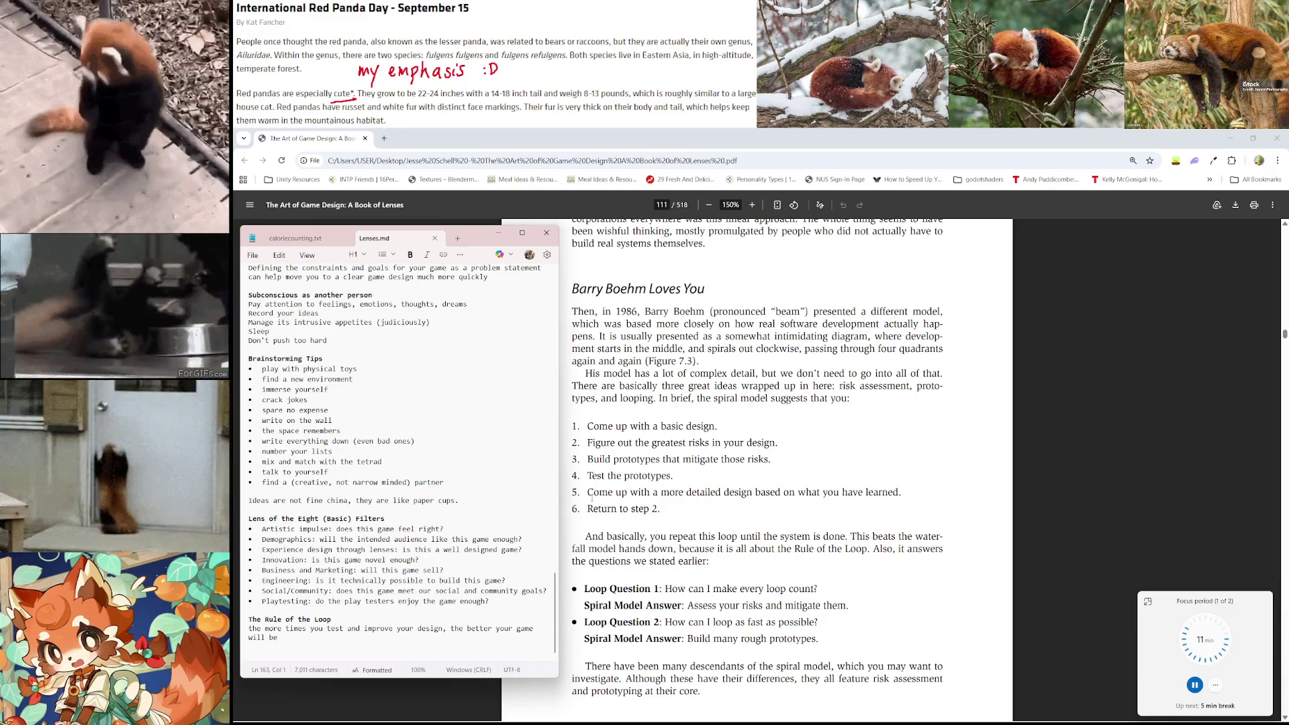
scroll(591, 498, "down", 2)
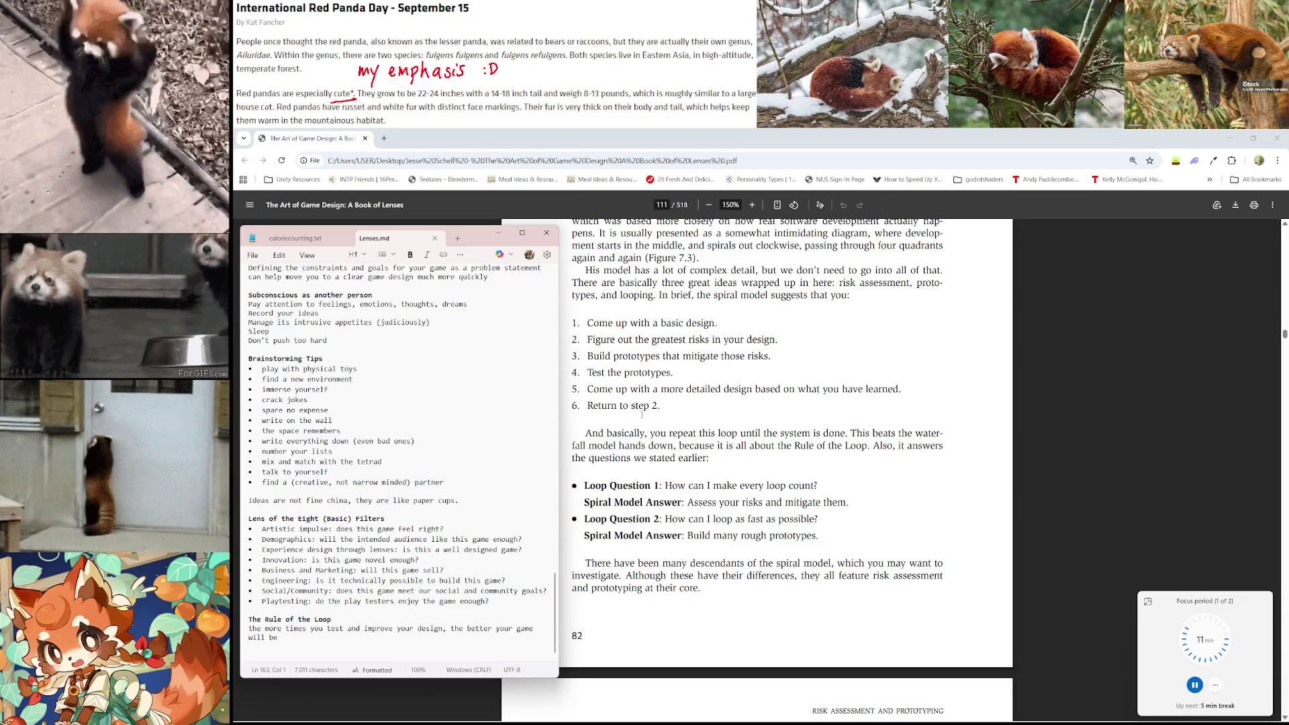
Paste the six spiral-model steps under The Rule of the Loop, adding a colon after 'will be'
mouse_move(666, 409)
left_mouse_down()
mouse_move(579, 373)
mouse_move(571, 321)
left_mouse_up()
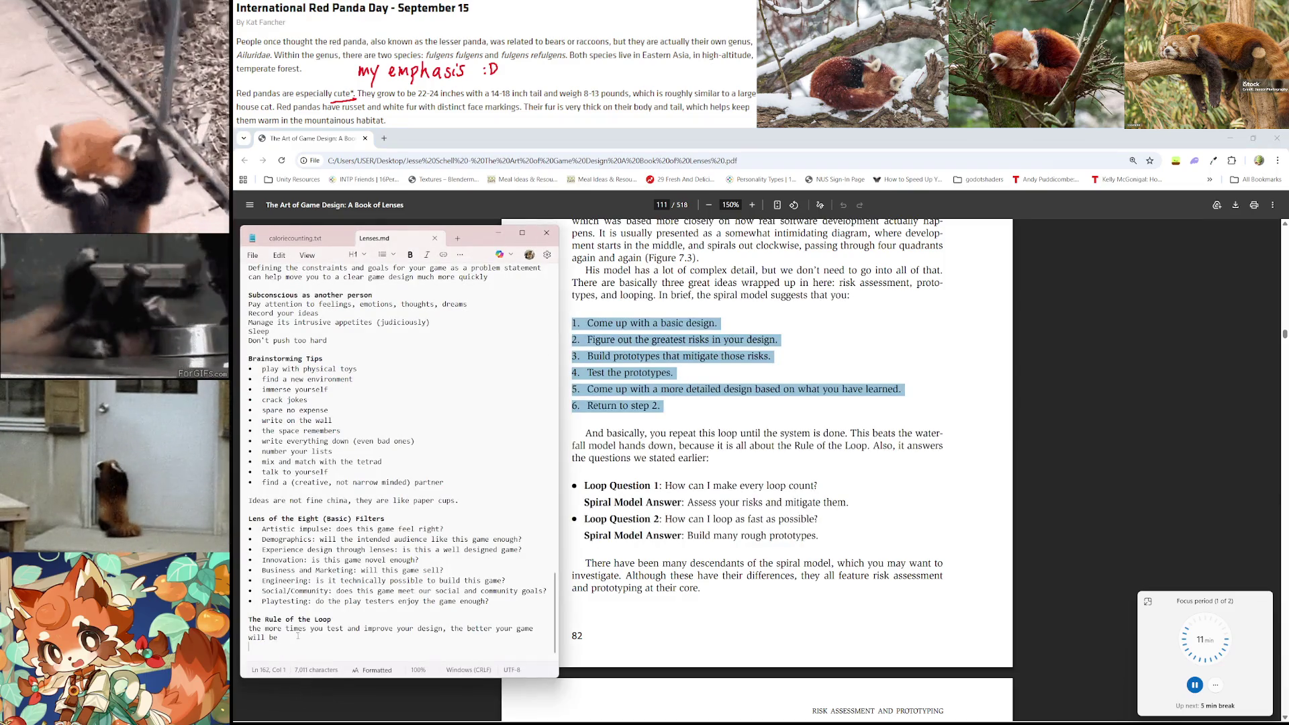
type("1. Come up with a basic design. 2. Figure out the greatest risks in your design. 3. Build prototypes that mitigate those risks. 4. Test the prototypes. 5. Come up with a more detailed design based on what you have learned. 6. Return to step 2.")
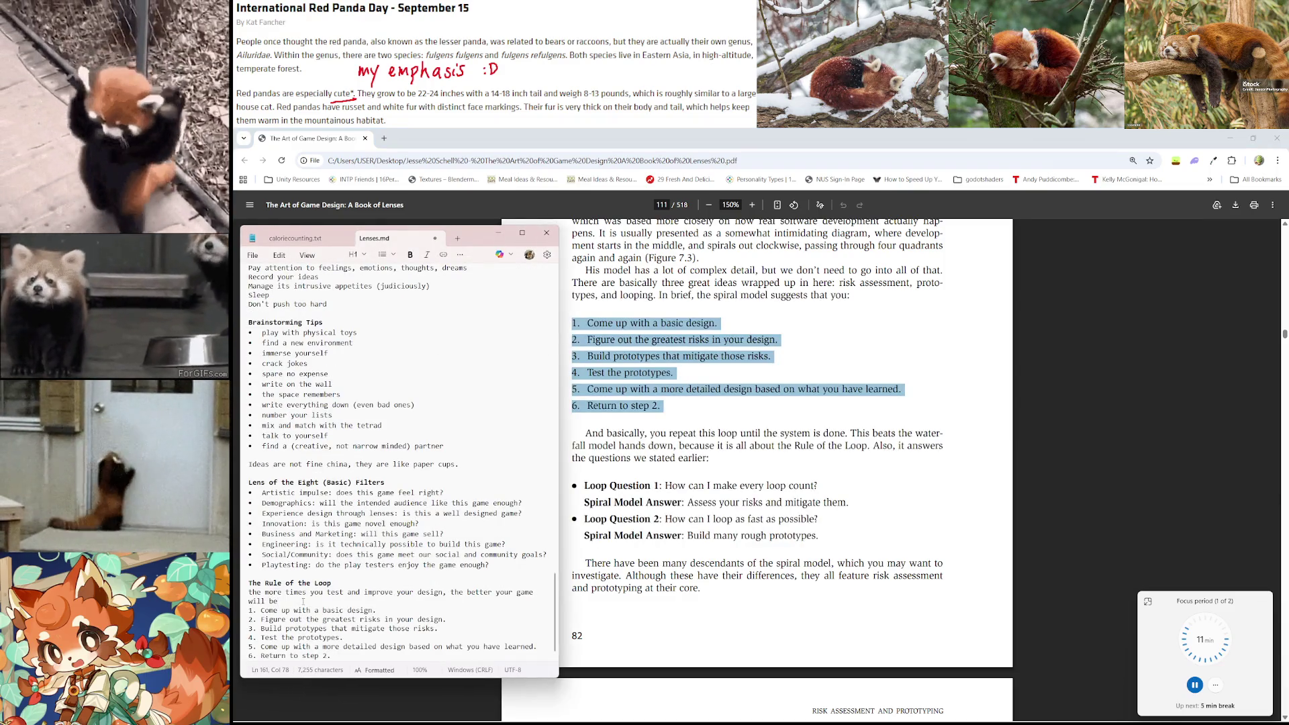
type(":")
scroll(338, 591, "down", 1)
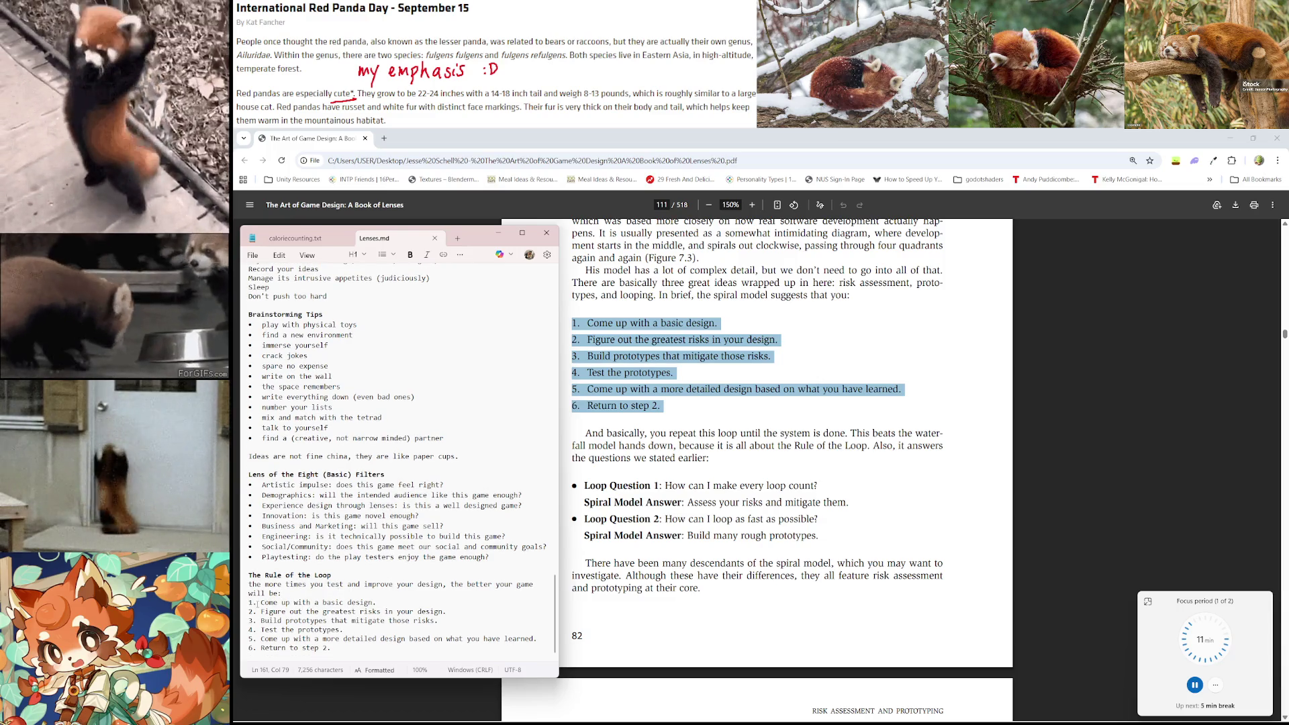
left_click(392, 584)
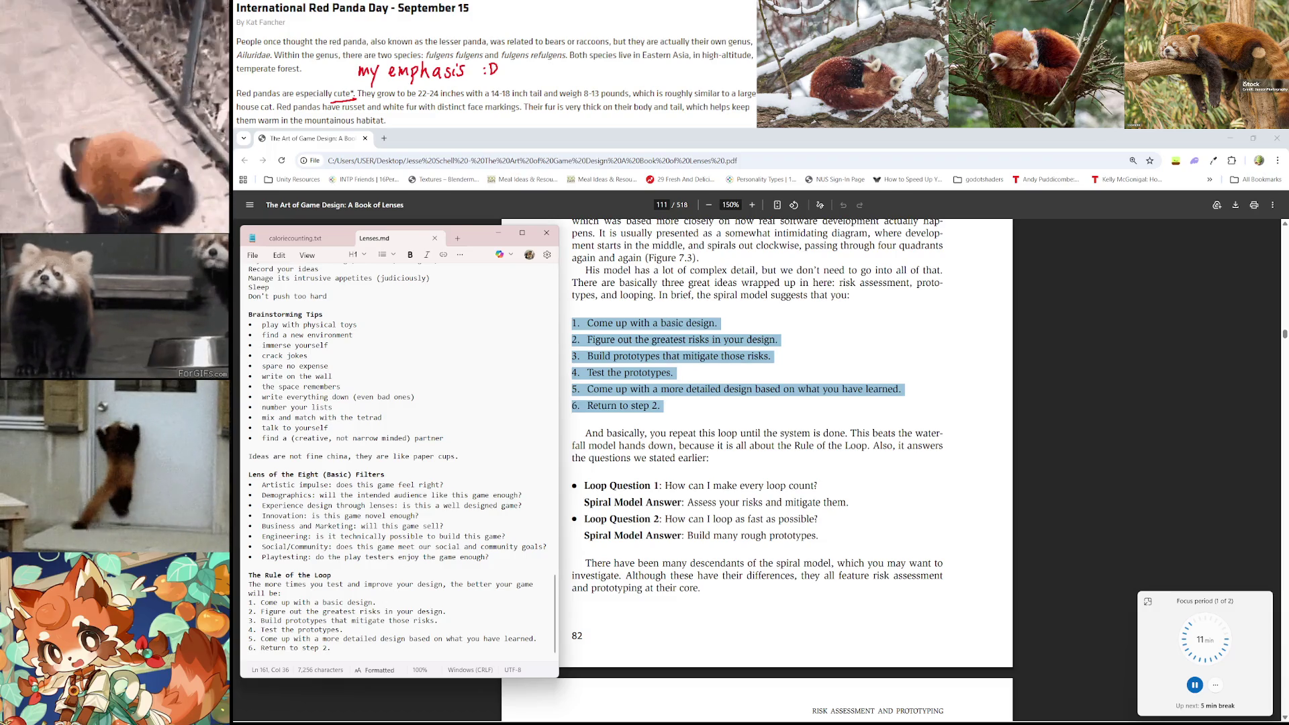
scroll(731, 398, "down", 3)
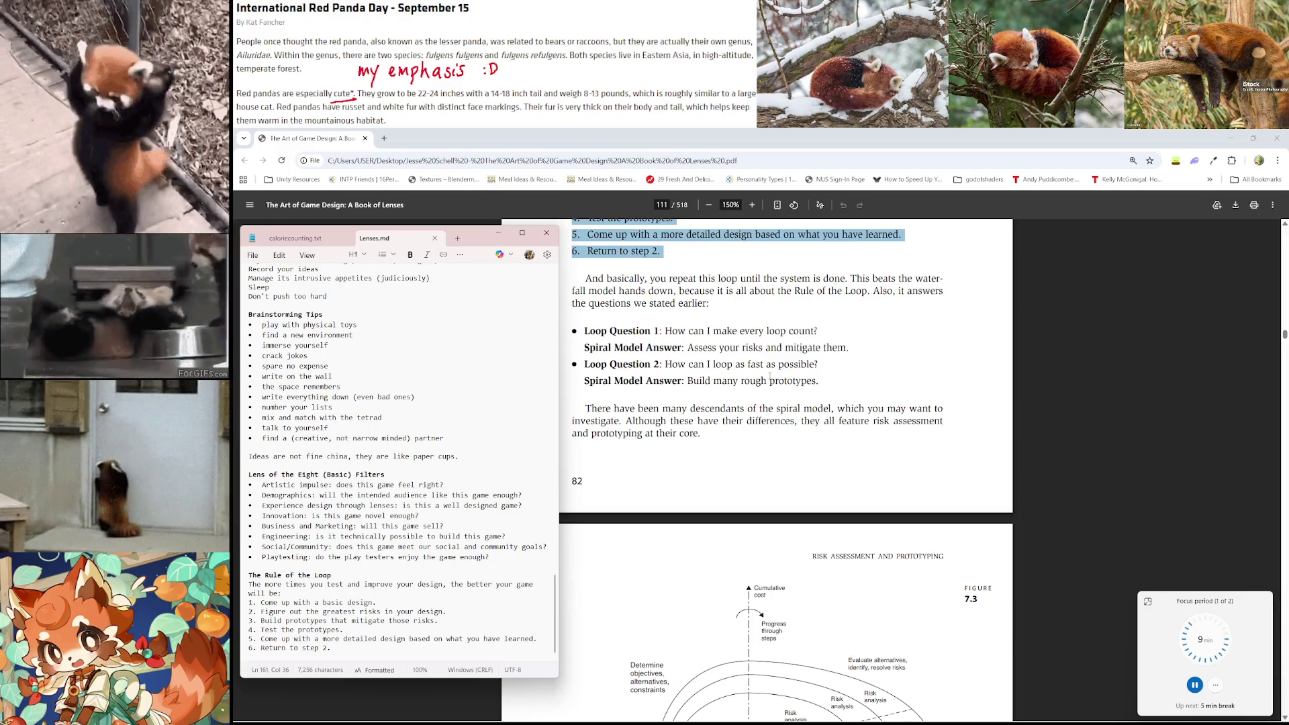
Scroll past Figure 7.3 to the Risk Assessment and Prototyping heading and Bubbleville example
scroll(770, 378, "down", 5)
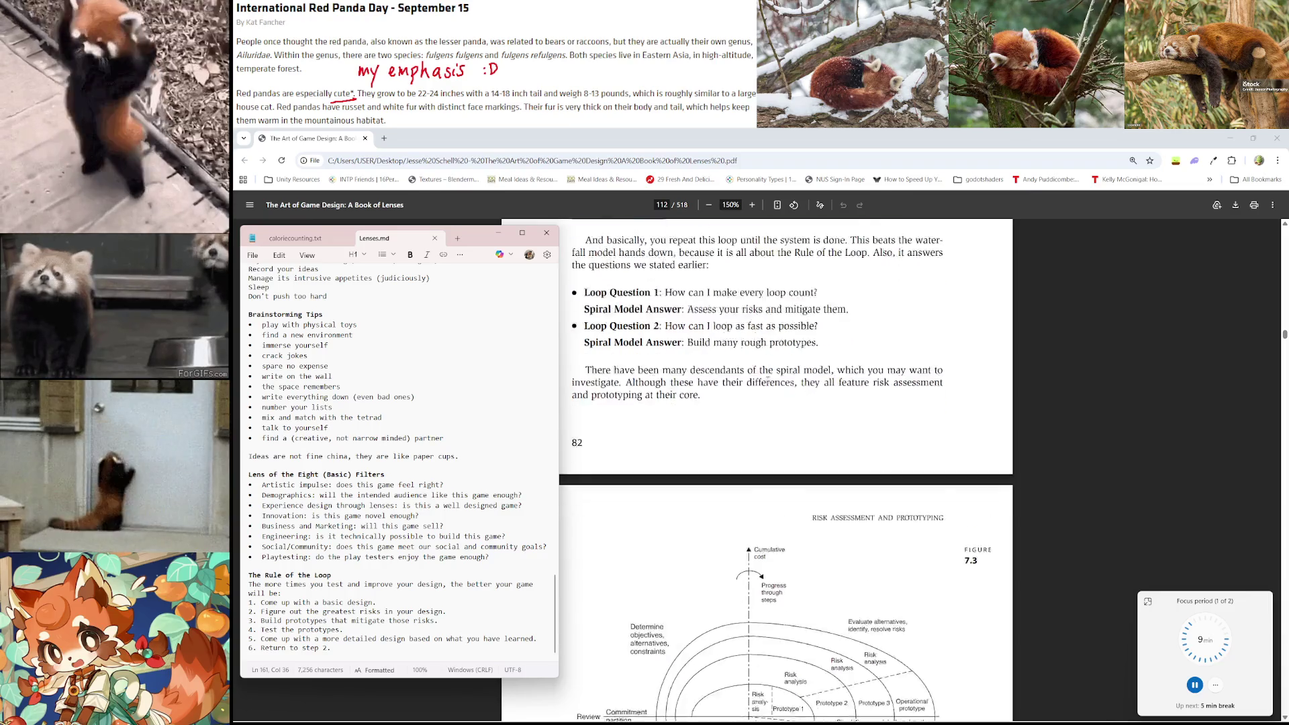
scroll(912, 369, "up", 1)
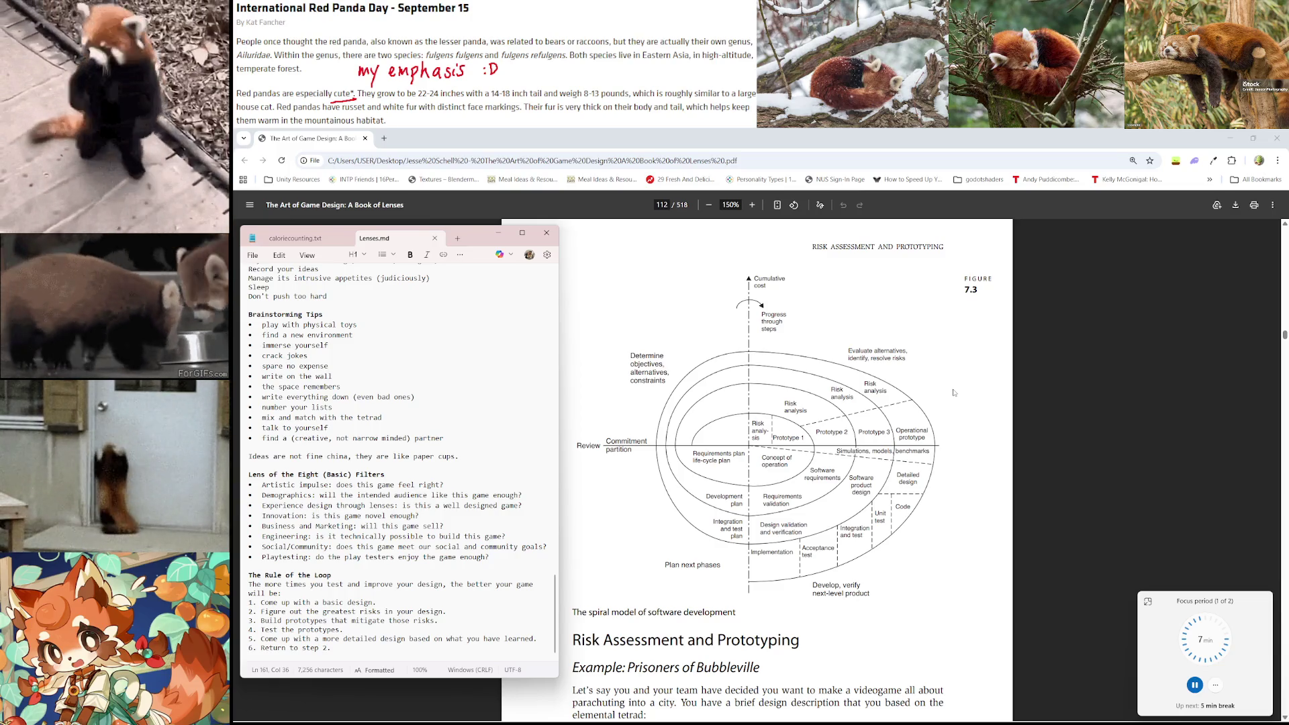
scroll(776, 478, "down", 4)
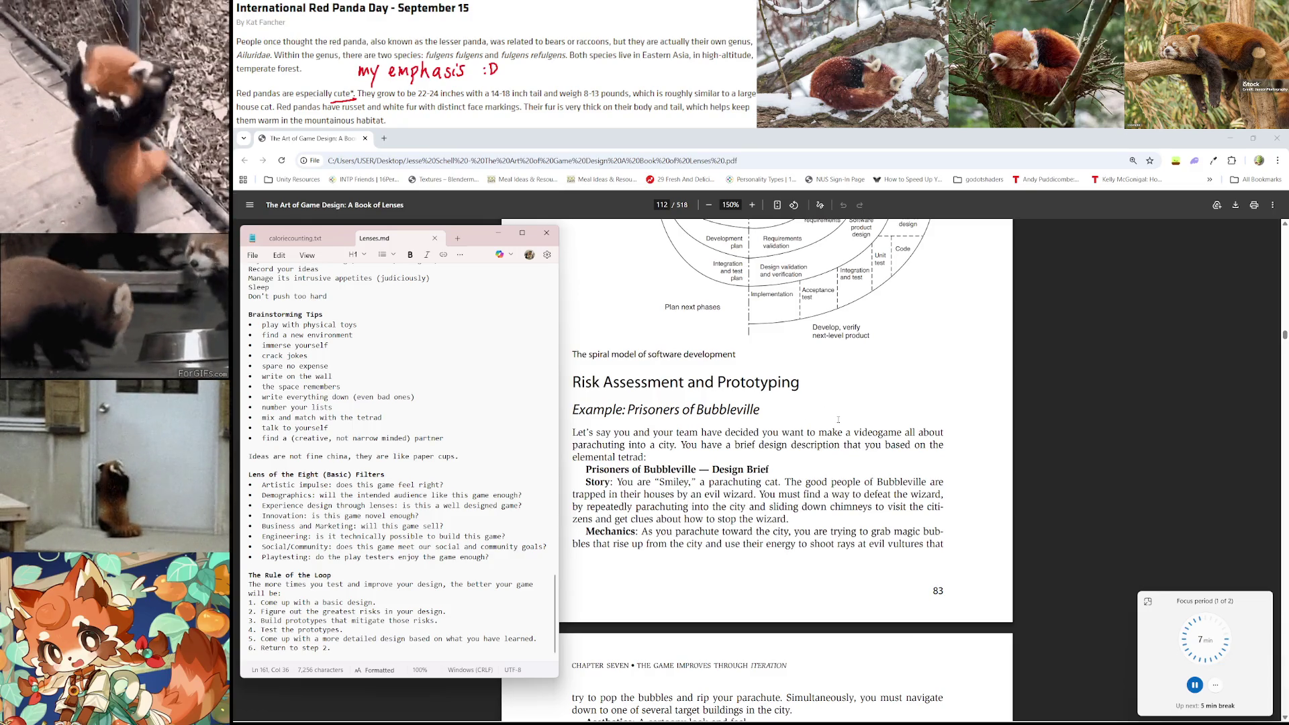
scroll(838, 419, "down", 1)
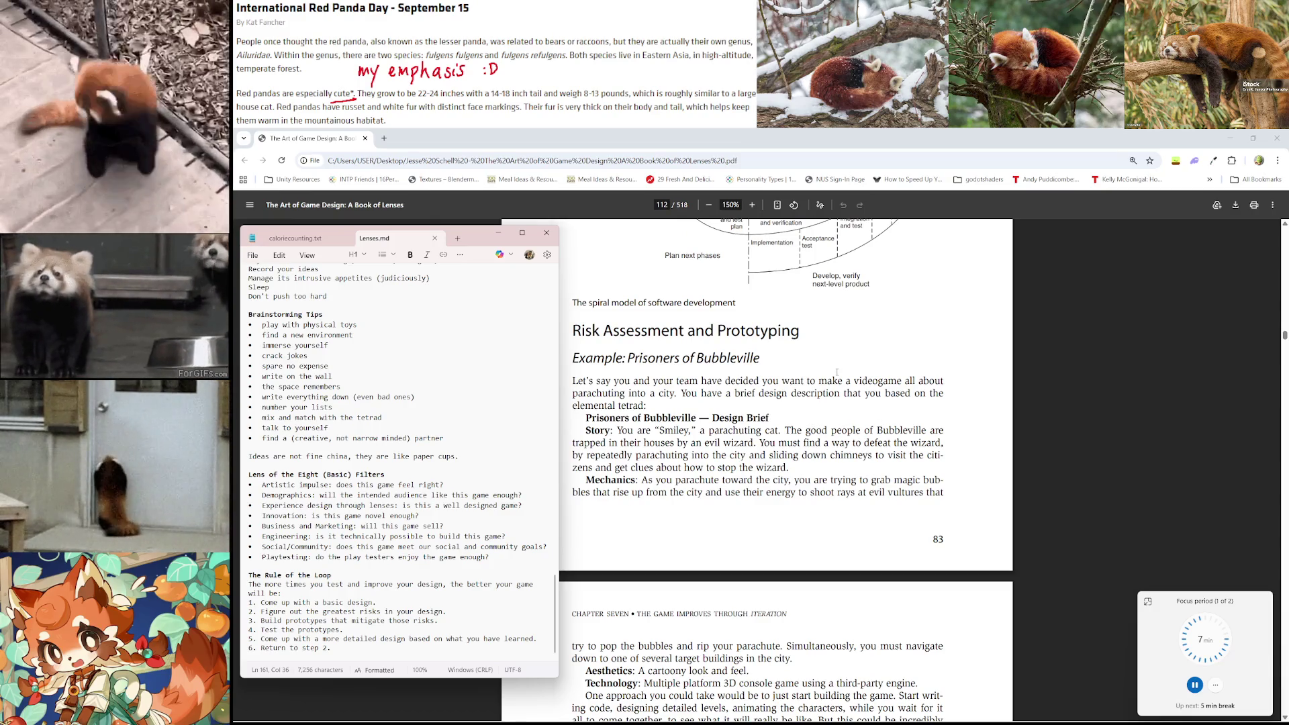
scroll(837, 401, "down", 2)
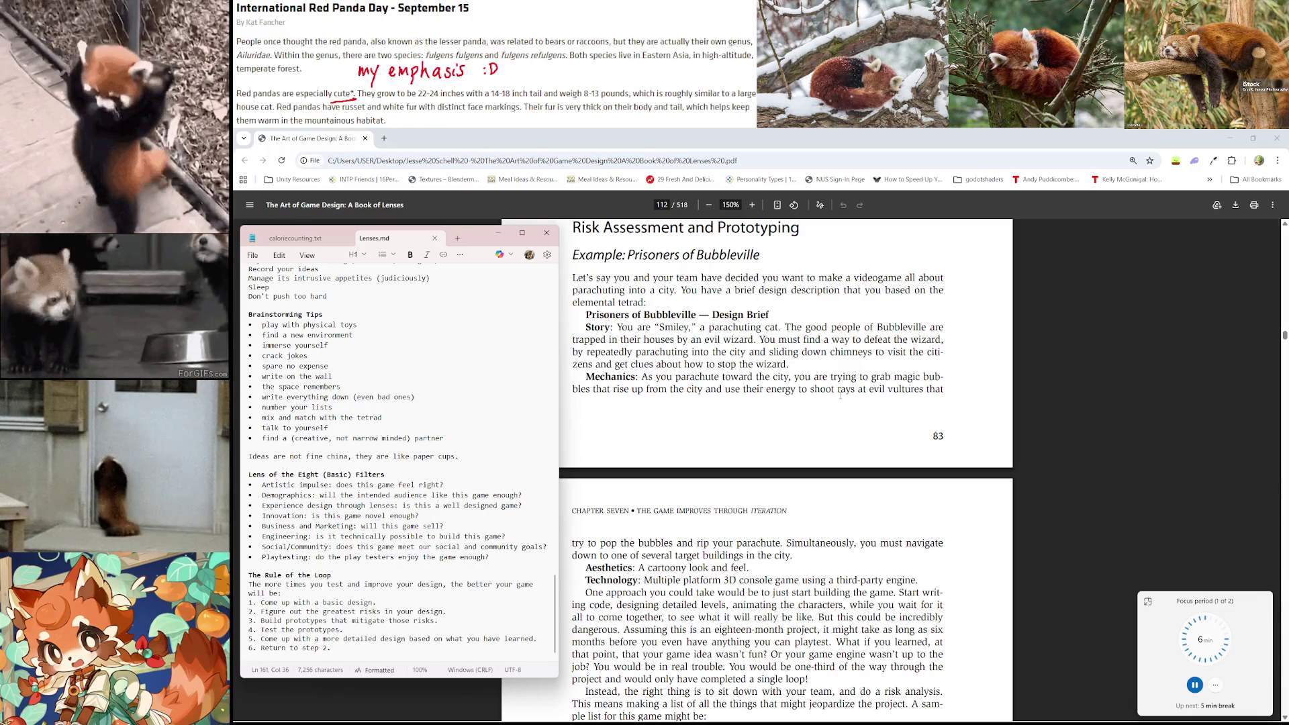
scroll(839, 396, "down", 3)
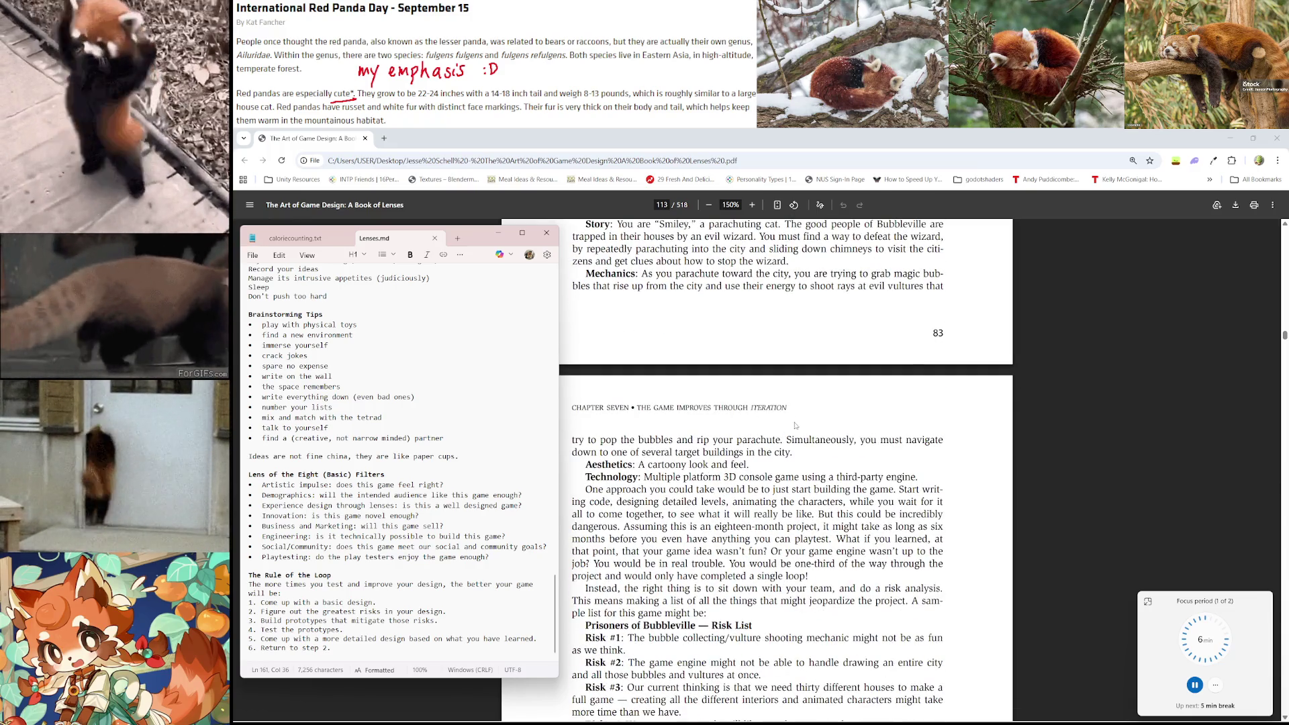
Scroll onto page 113 through the Bubbleville risk list into Risk Mitigation
scroll(866, 430, "down", 3)
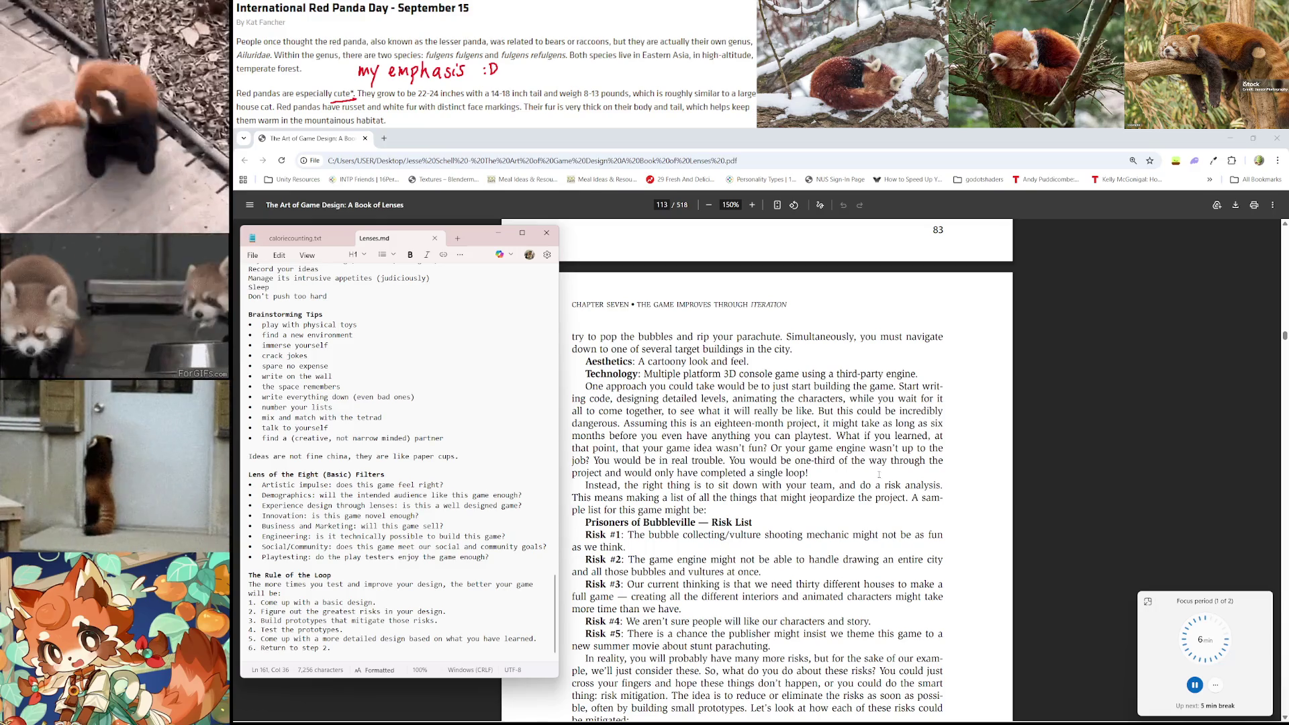
scroll(730, 509, "down", 2)
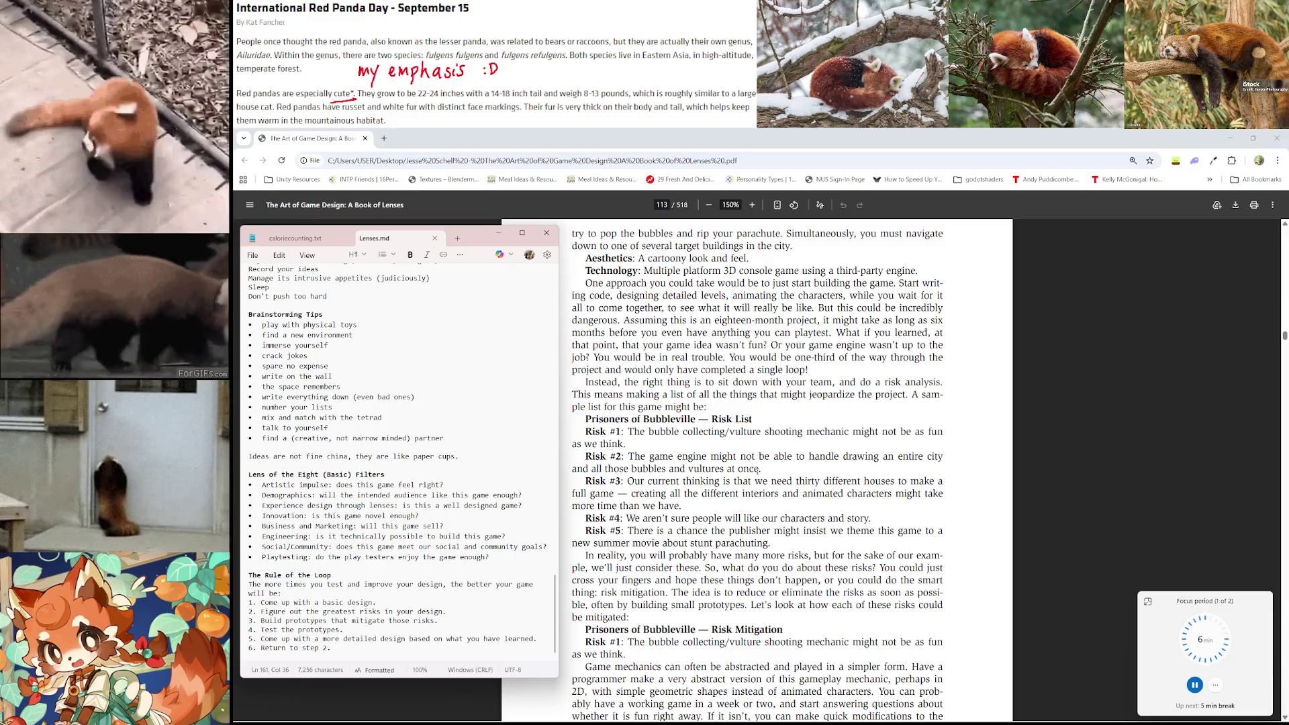
scroll(758, 470, "down", 2)
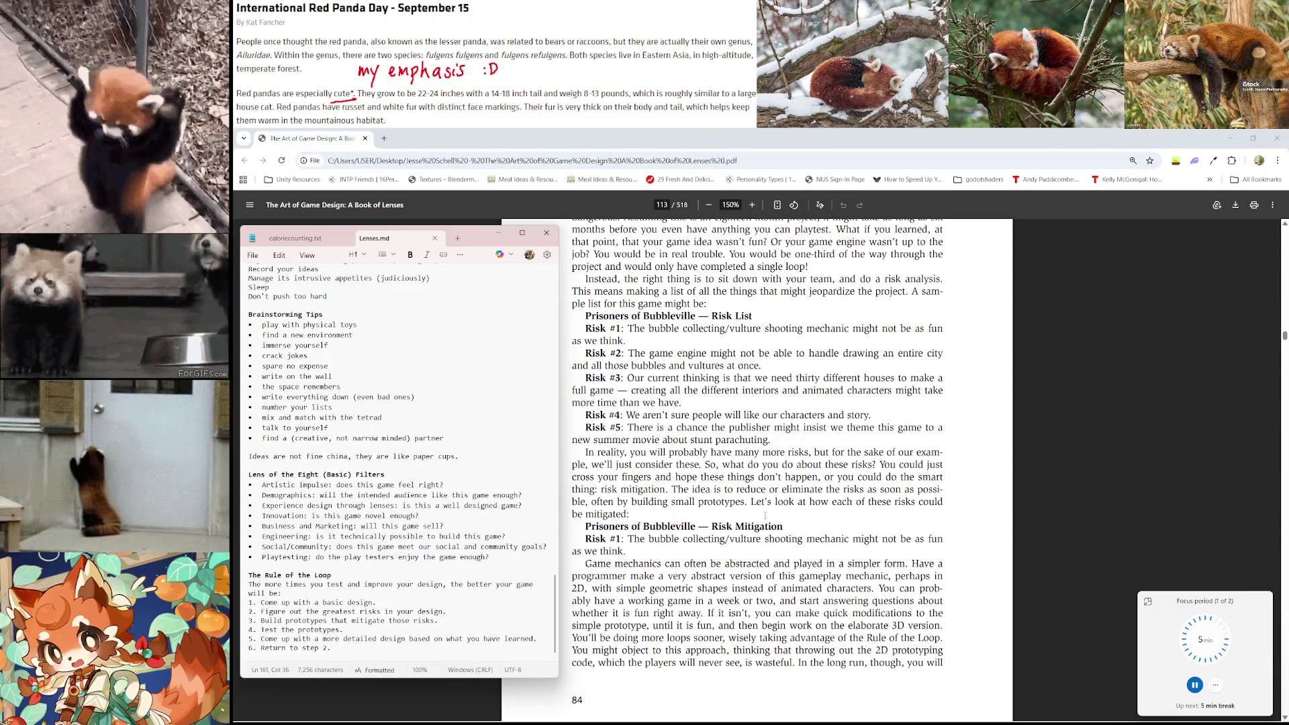
left_click(719, 467)
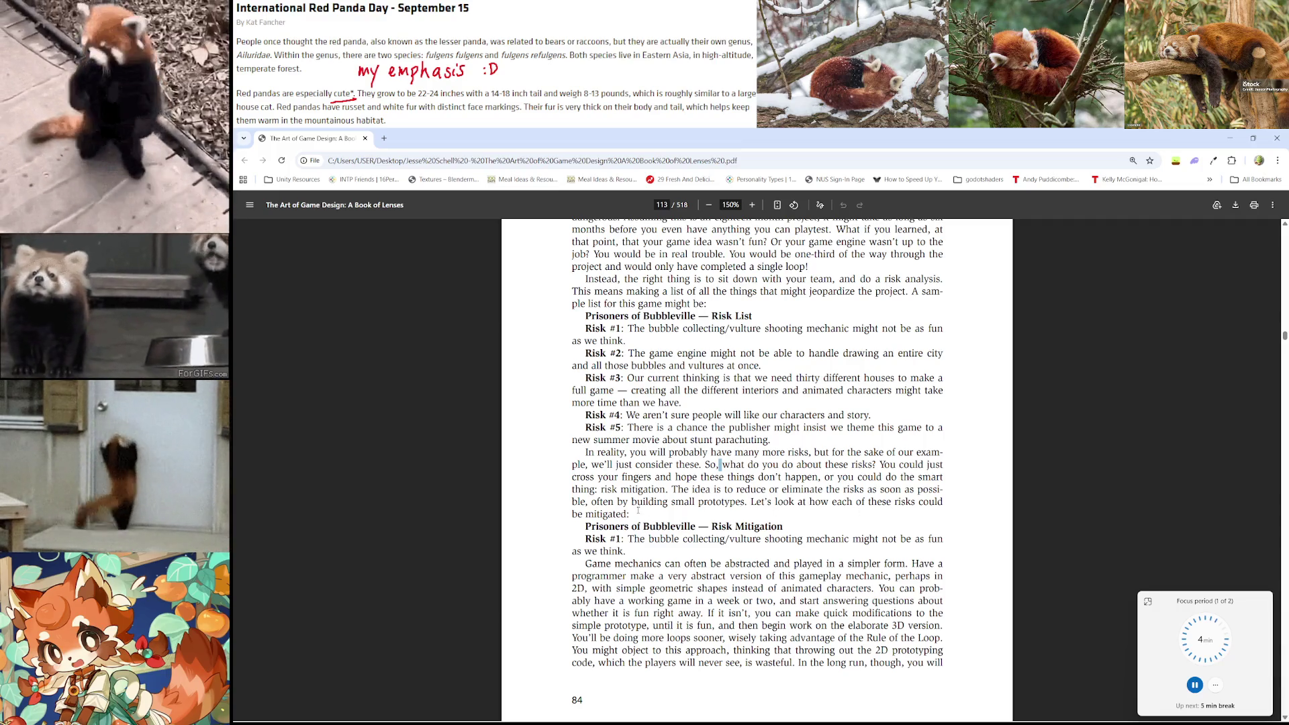
Italicize step 3, 'Build prototypes that mitigate those risks', in the Lenses.md notes
scroll(639, 511, "down", 1)
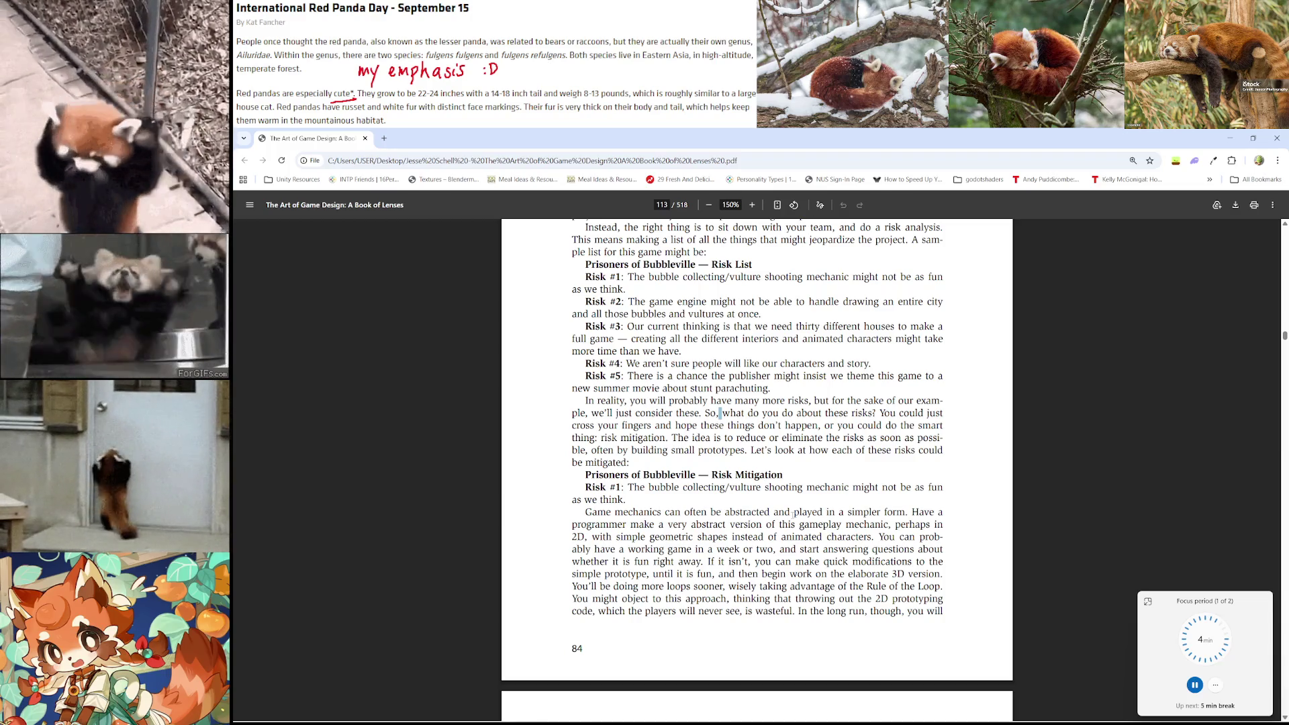
scroll(917, 507, "down", 1)
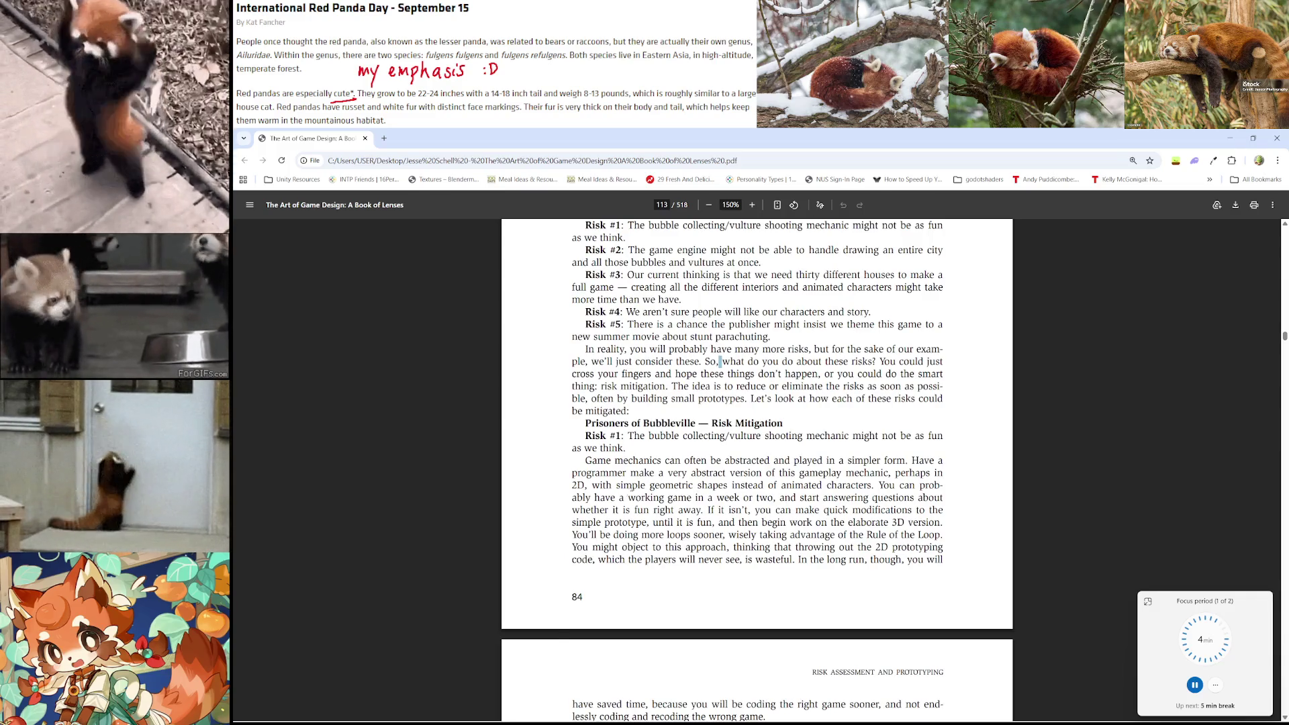
key("alt+Tab")
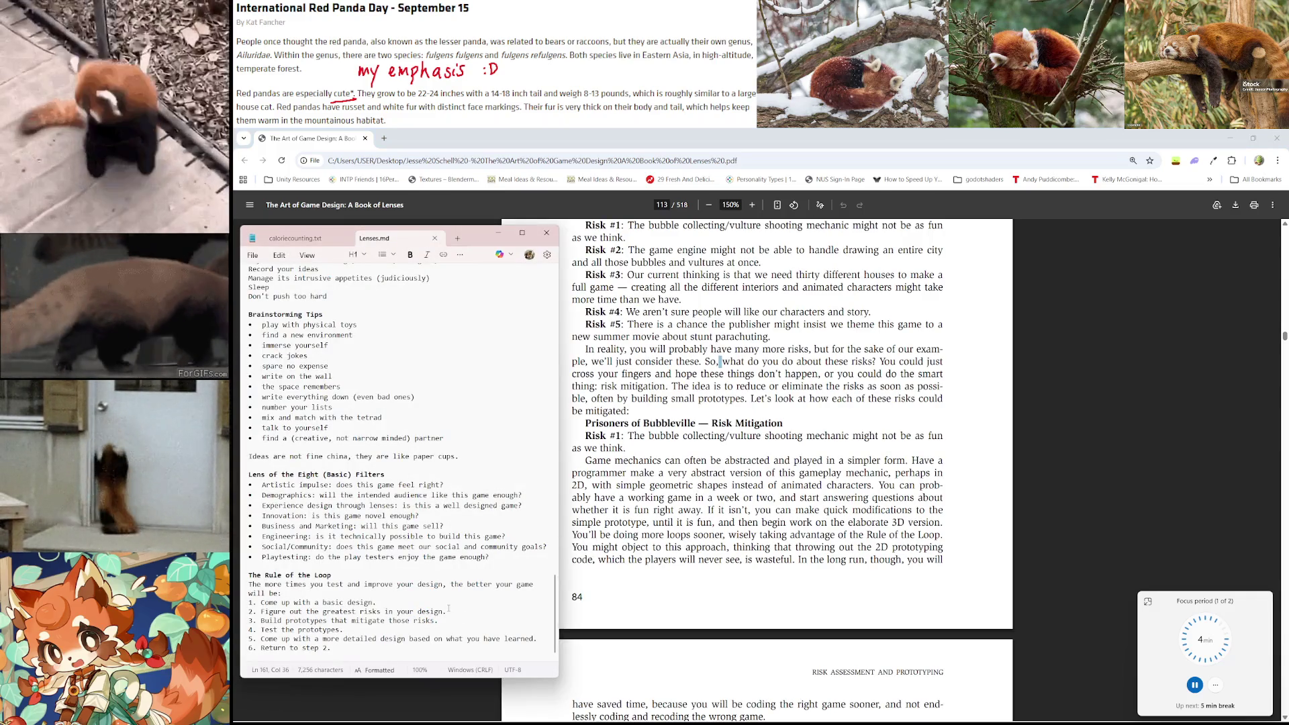
mouse_move(453, 623)
left_mouse_down()
mouse_move(255, 622)
mouse_move(351, 620)
left_mouse_up()
mouse_move(249, 630)
left_mouse_down()
mouse_move(261, 630)
mouse_move(248, 630)
left_mouse_up()
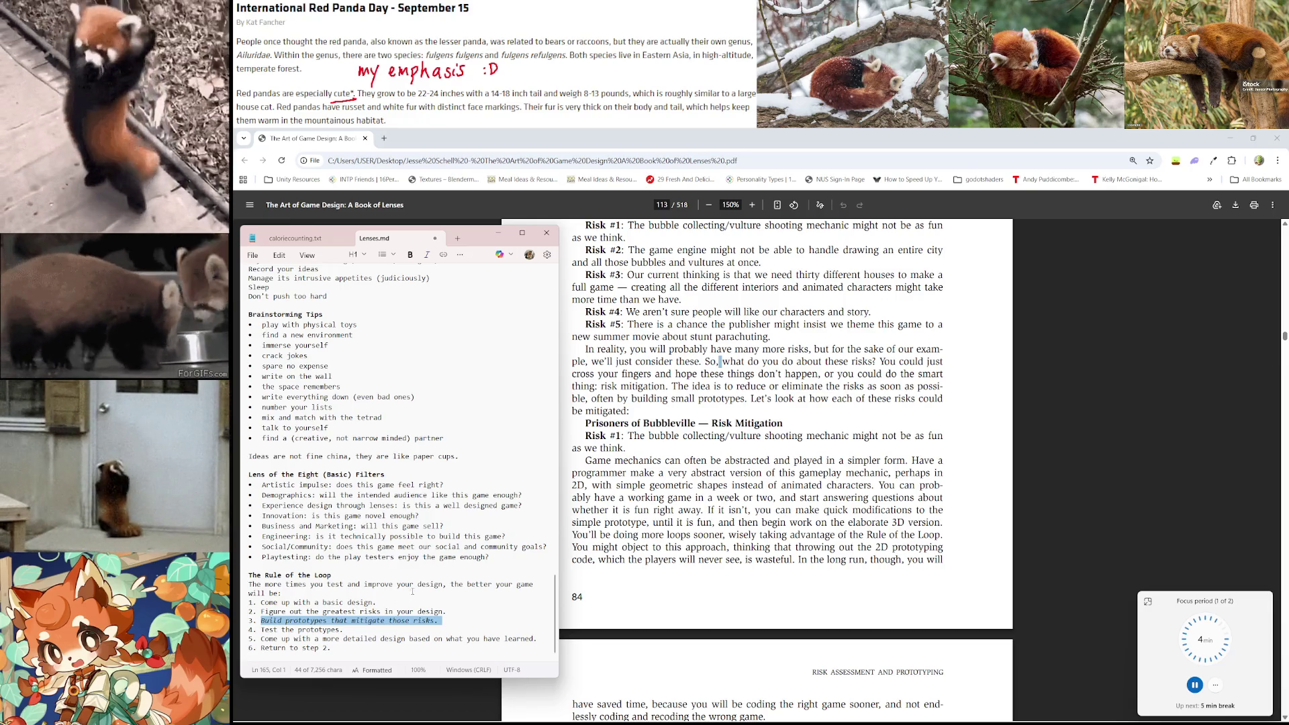
left_click(450, 571)
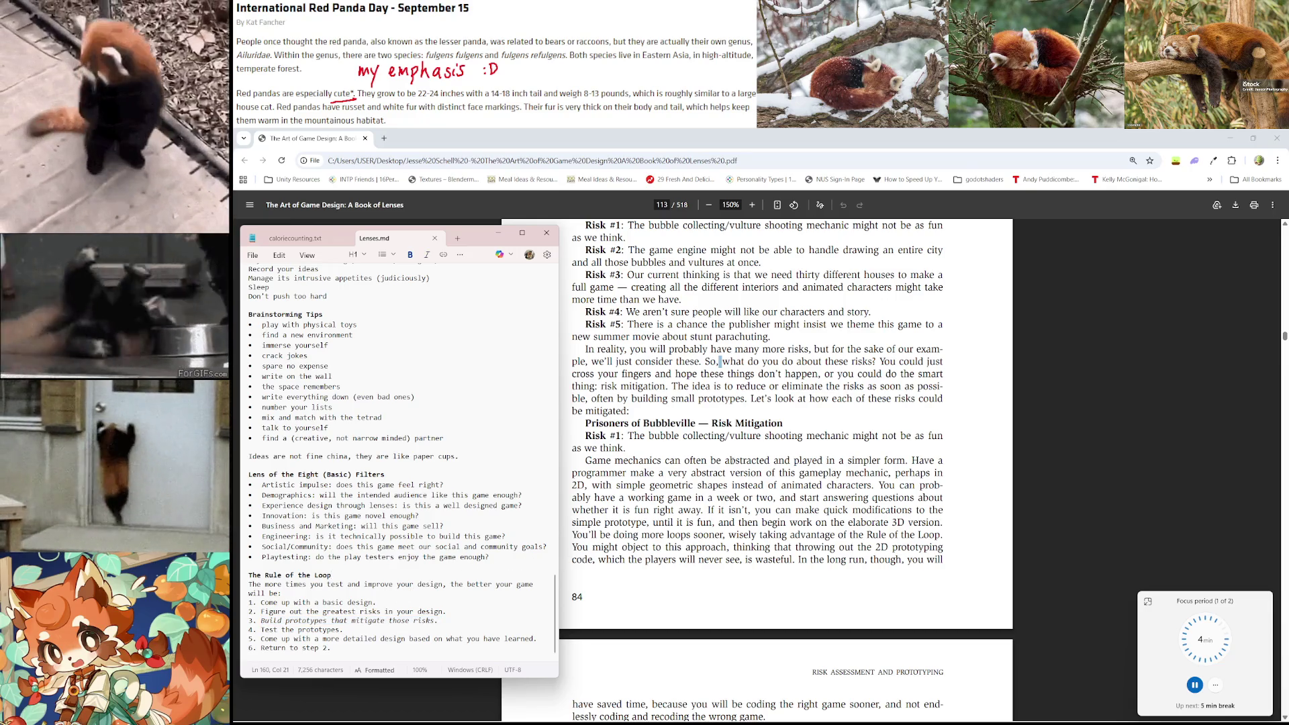
scroll(734, 450, "down", 3)
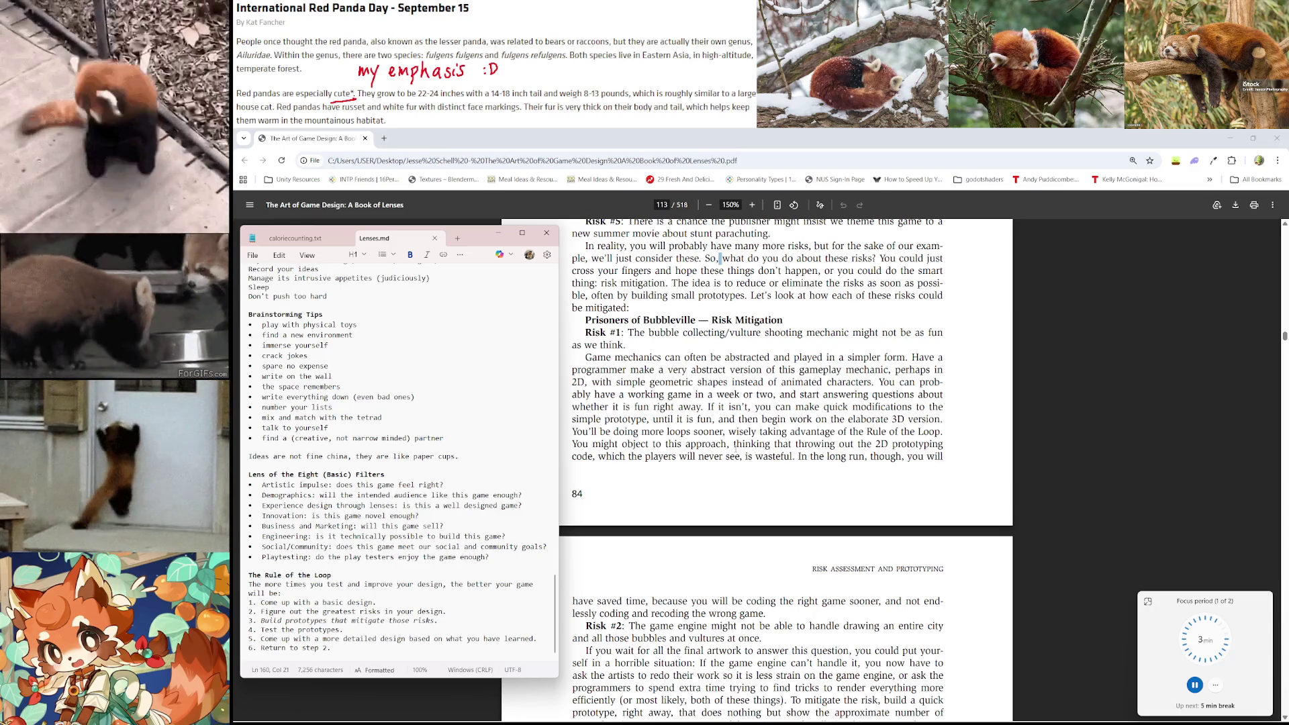
scroll(835, 423, "down", 1)
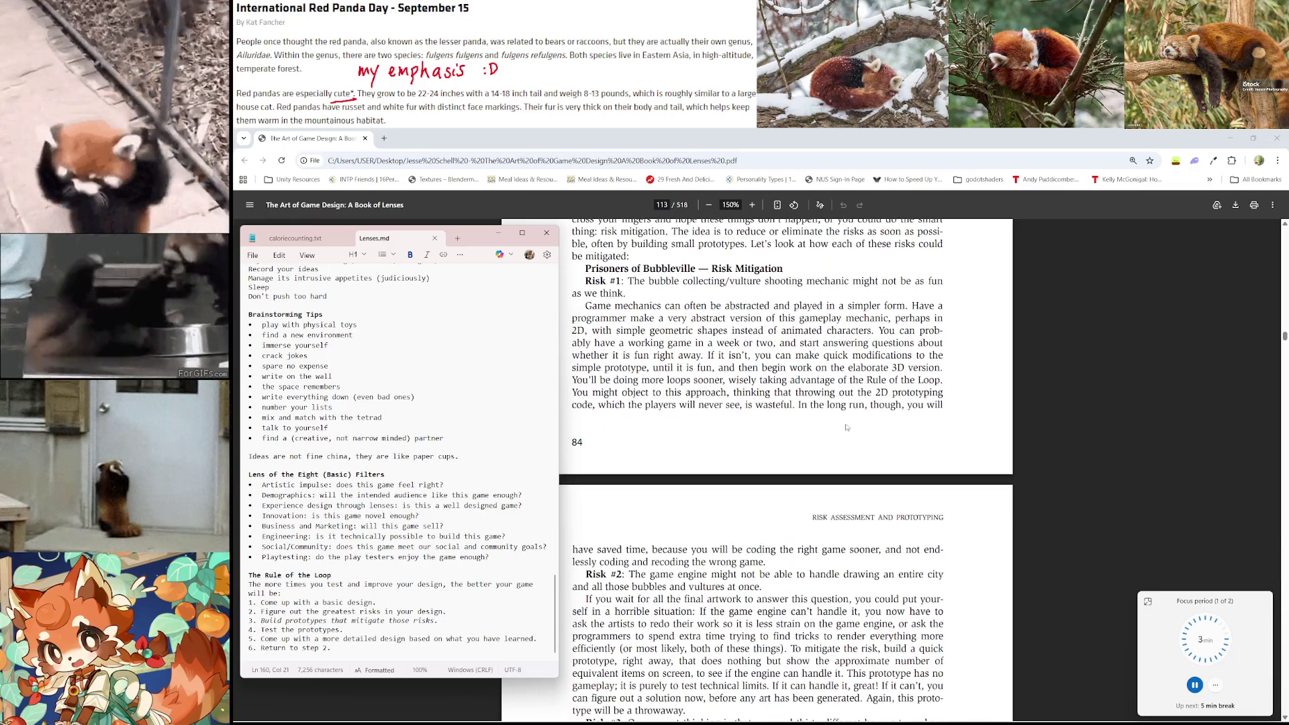
scroll(751, 425, "down", 2)
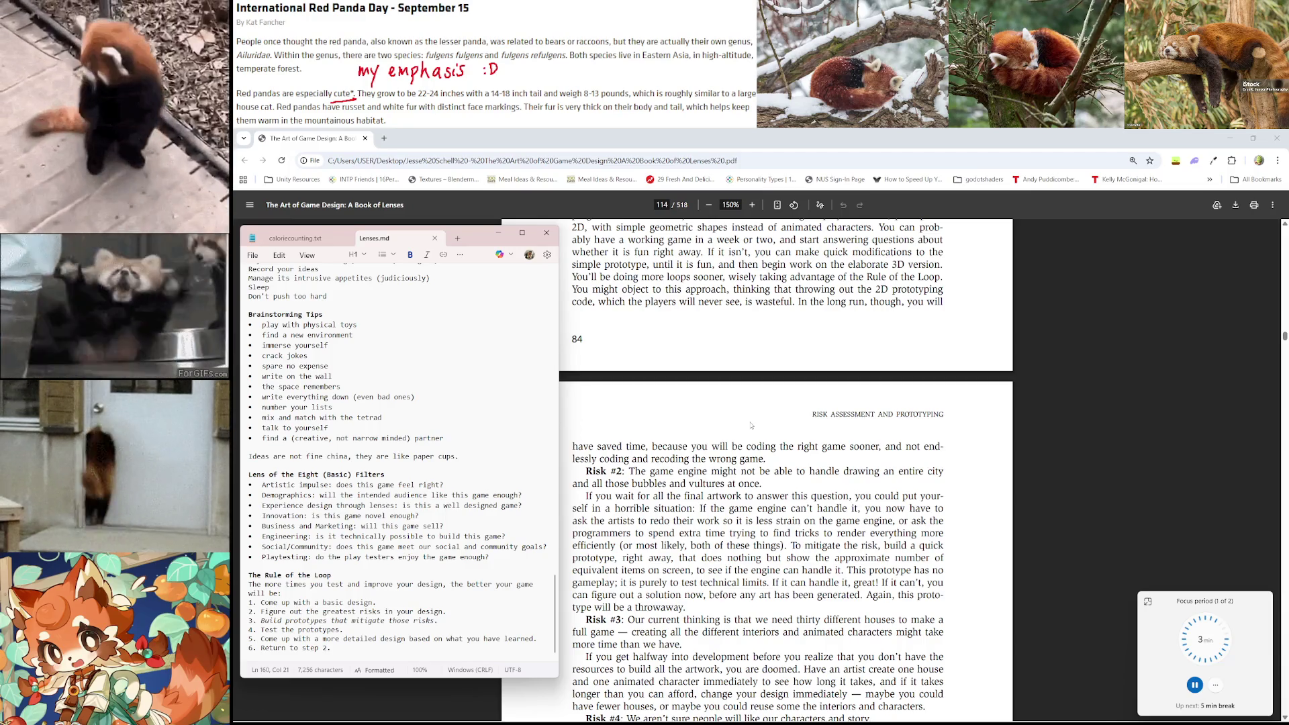
scroll(750, 425, "down", 1)
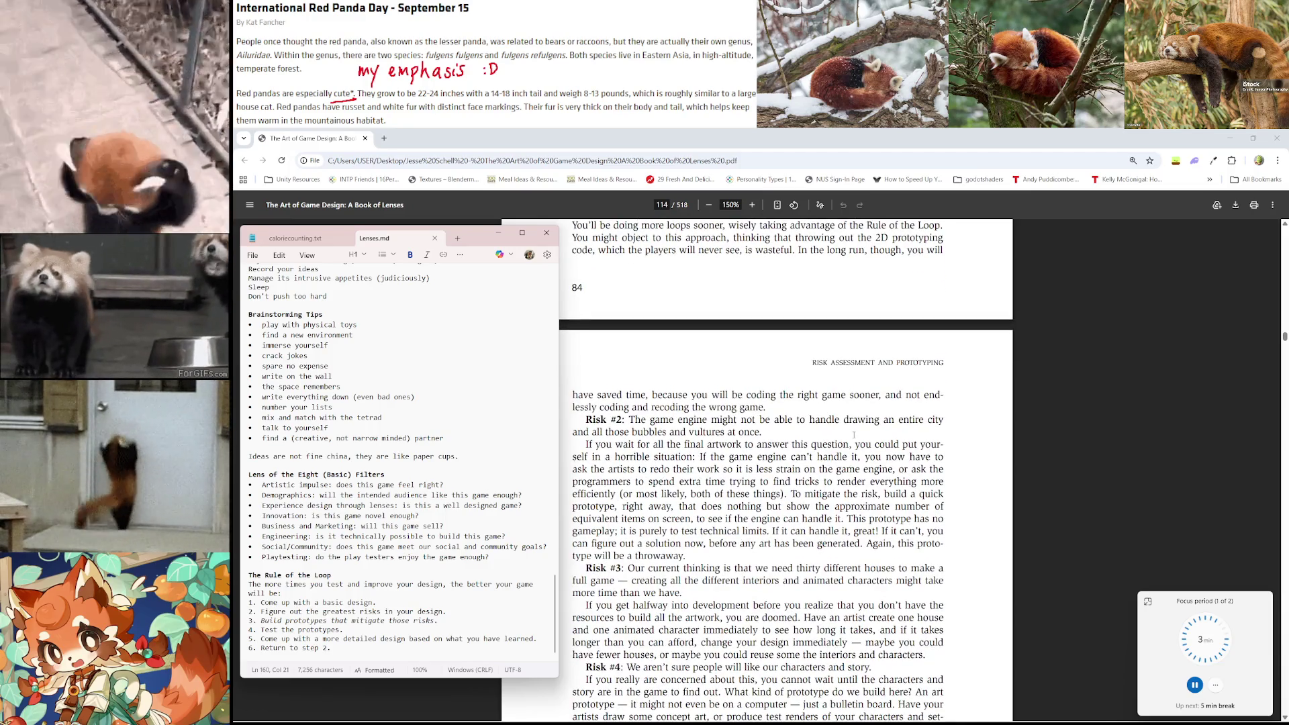
scroll(854, 435, "down", 1)
scroll(854, 434, "down", 1)
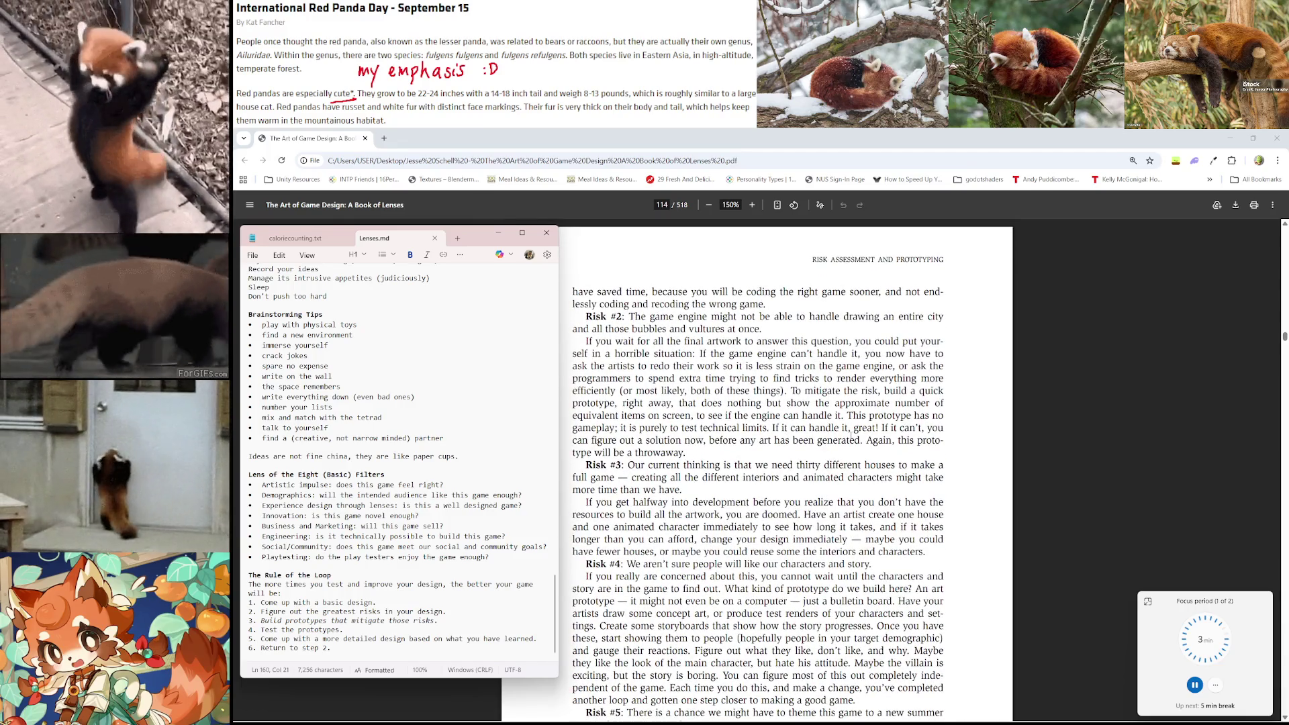
scroll(851, 435, "down", 1)
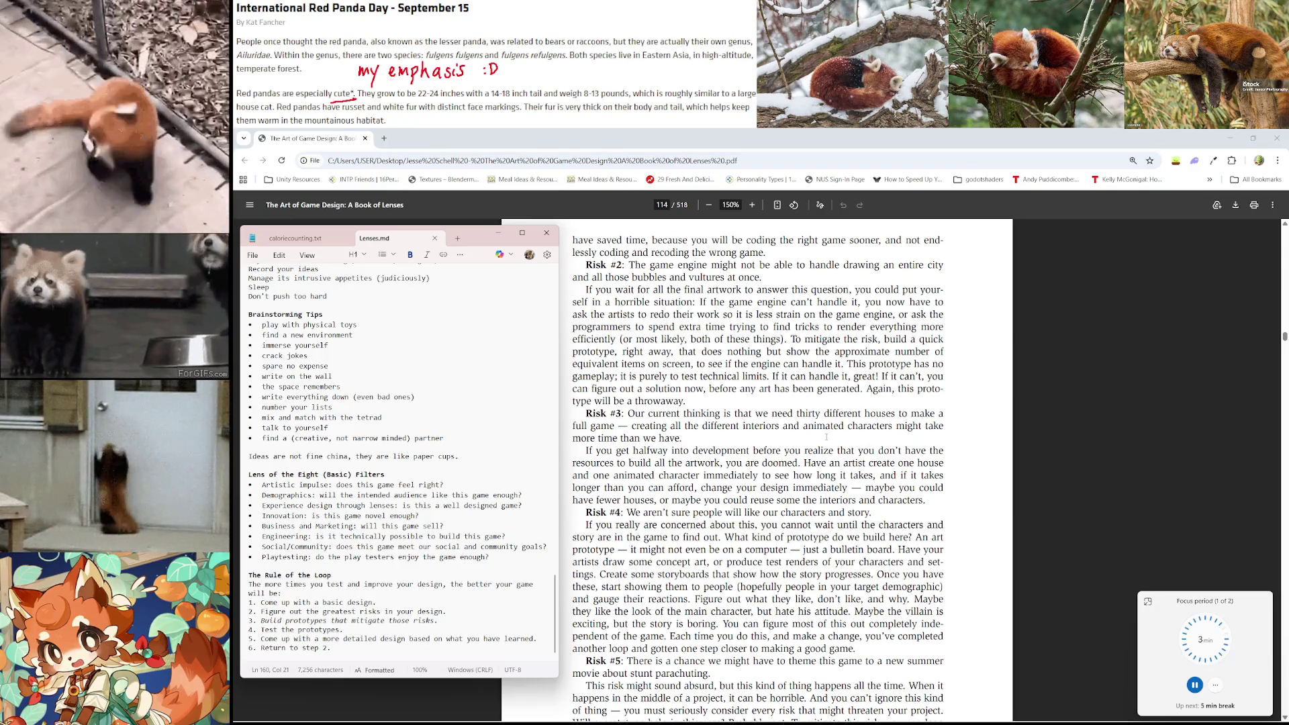
scroll(781, 451, "down", 2)
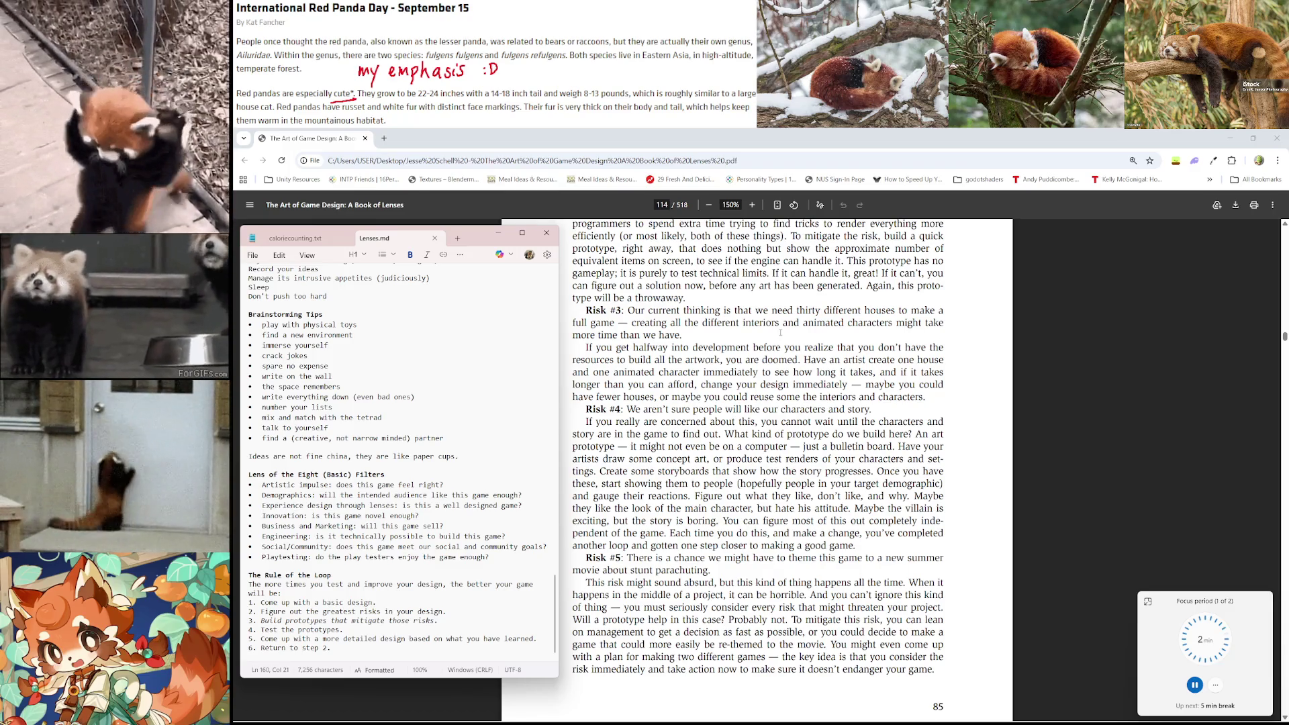
Scroll past the Risk #5 discussion on page 114 to the Lens #14 box
scroll(780, 332, "down", 2)
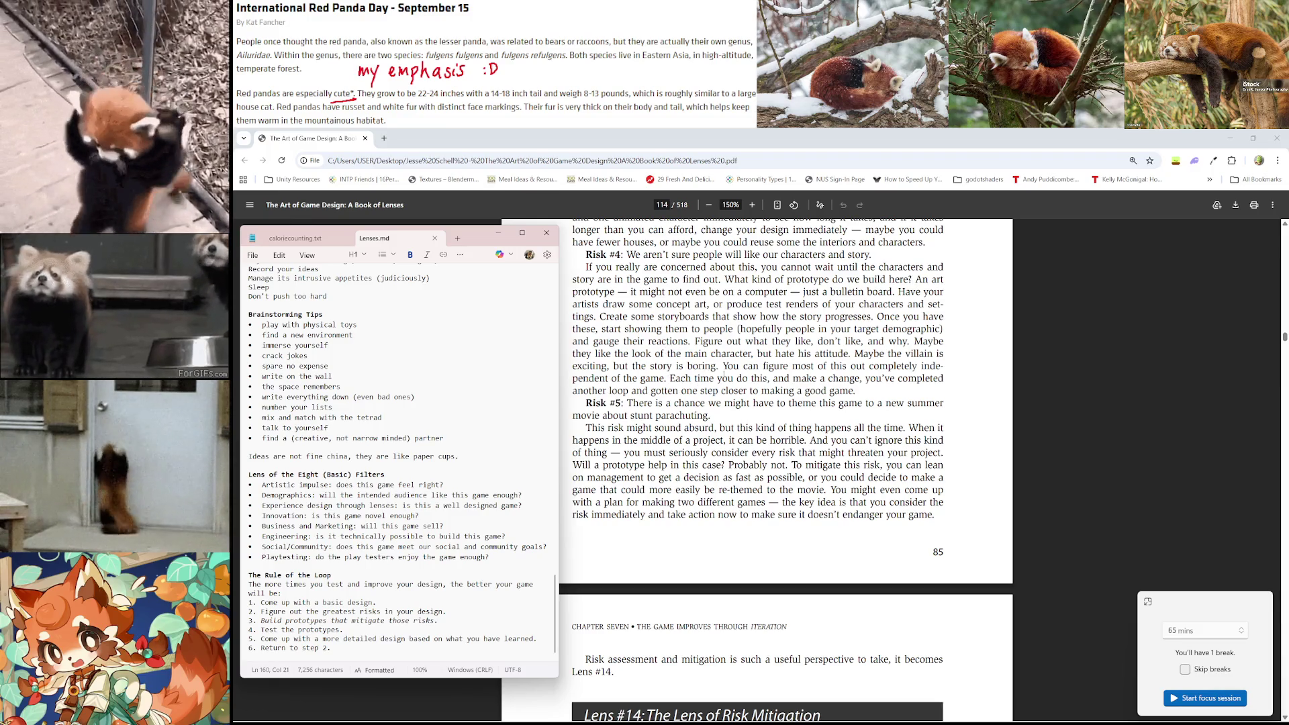
scroll(745, 351, "down", 1)
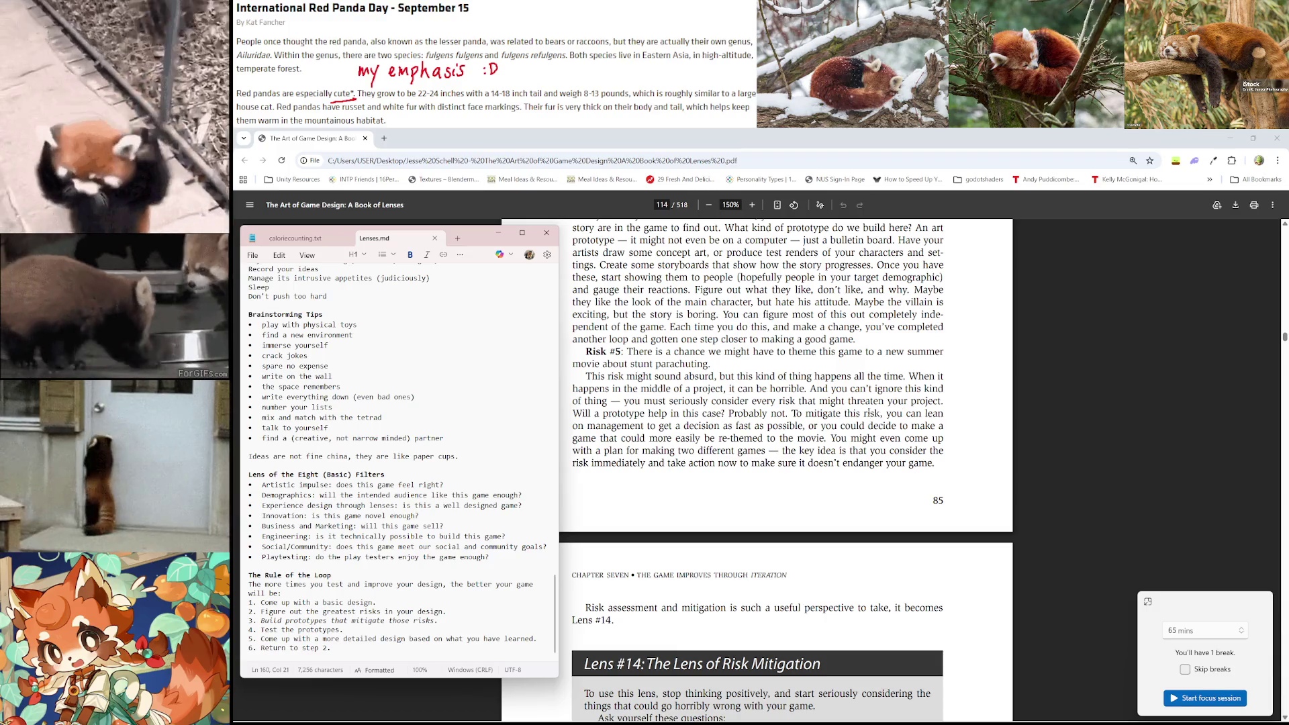
scroll(879, 396, "down", 1)
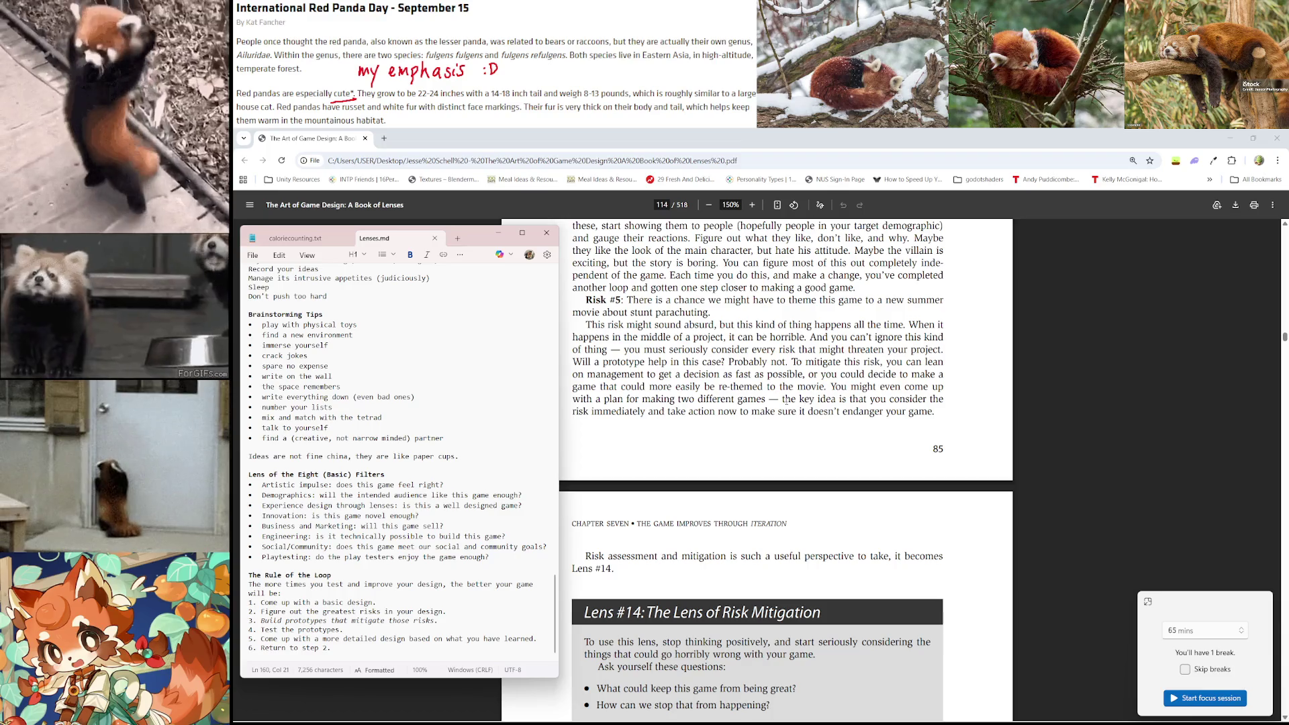
Append 'now' to step 3 so it reads 'mitigate those risks now.', then show Spotify's lyrics
left_click(436, 622)
type("now")
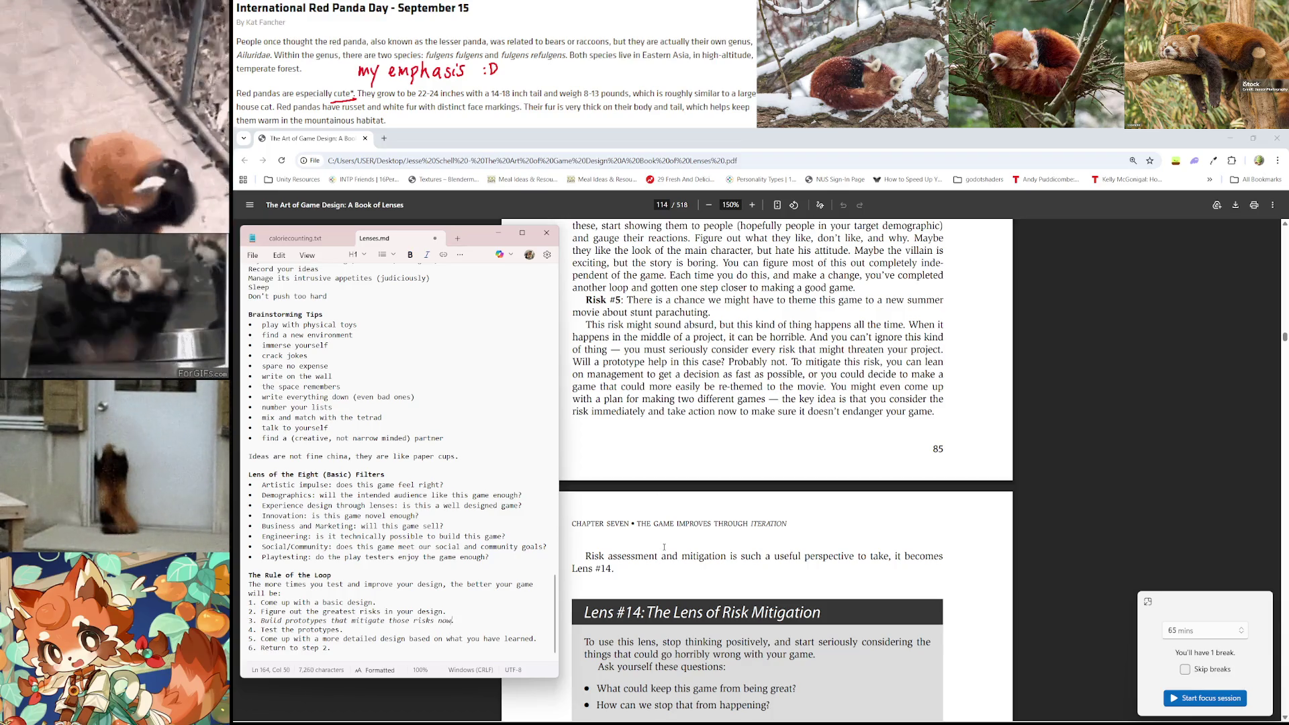
scroll(830, 465, "down", 2)
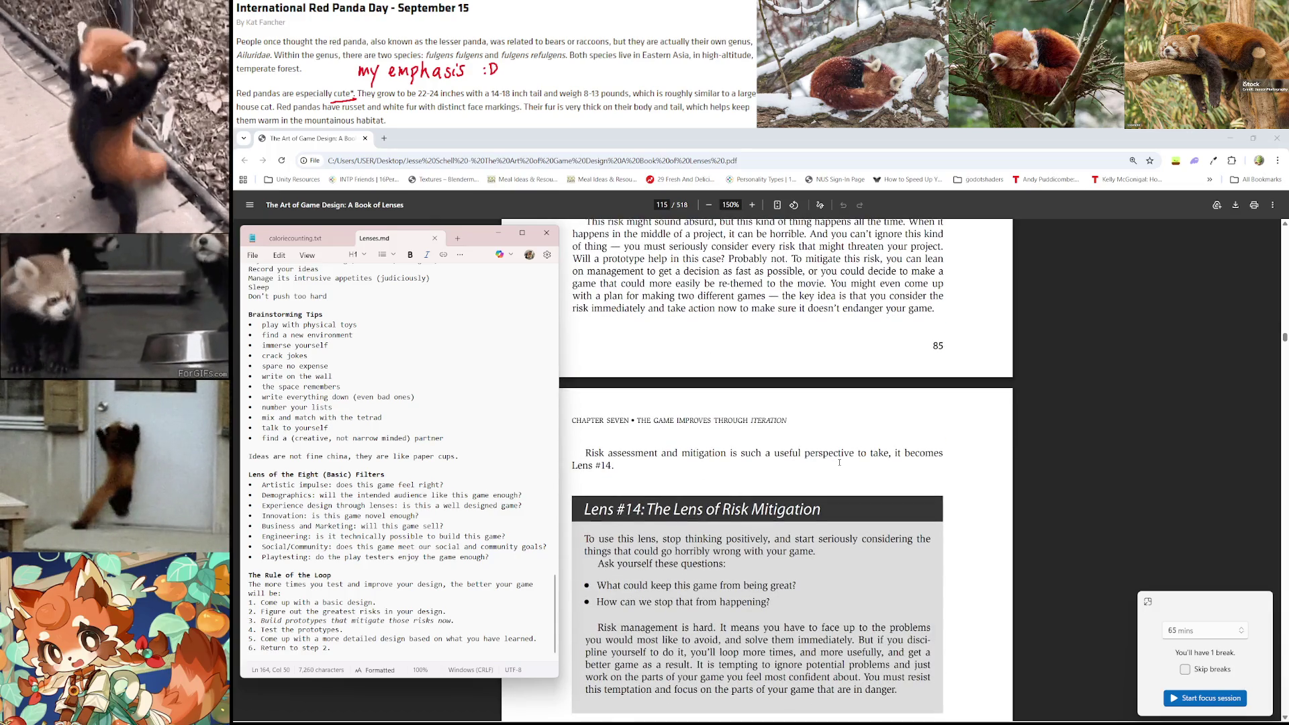
scroll(839, 463, "down", 1)
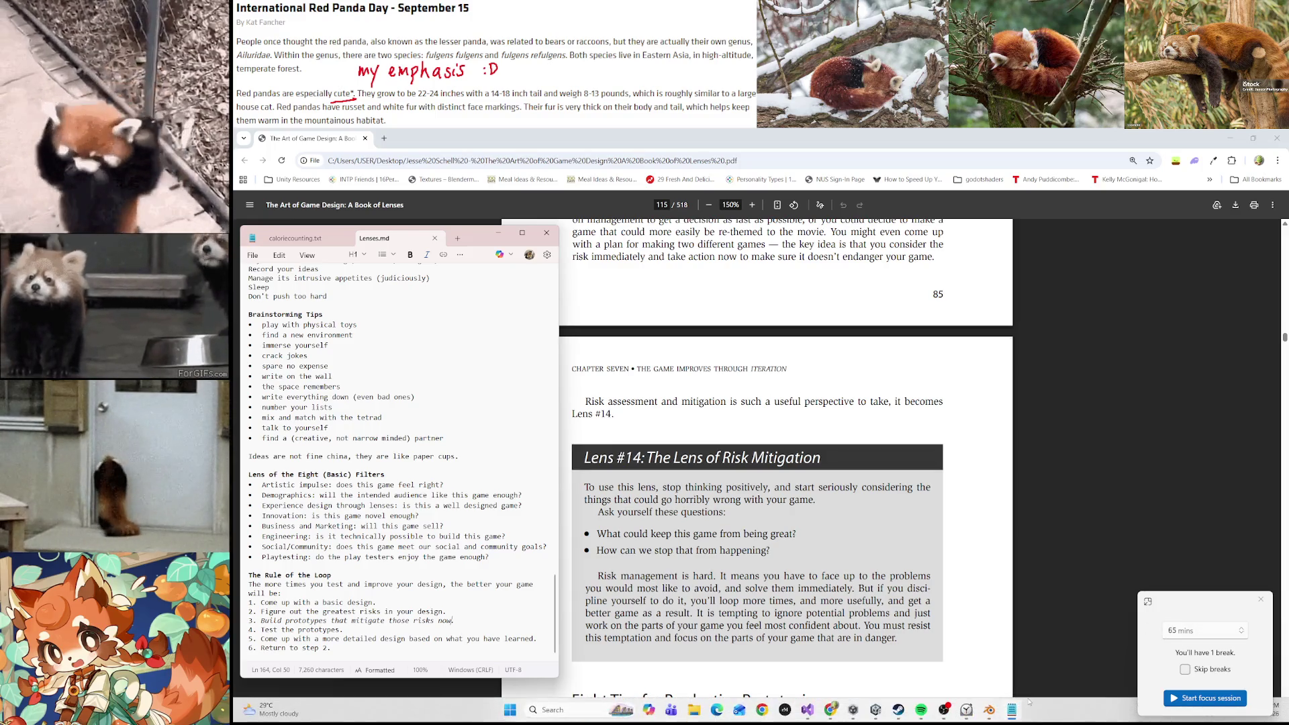
left_click(921, 710)
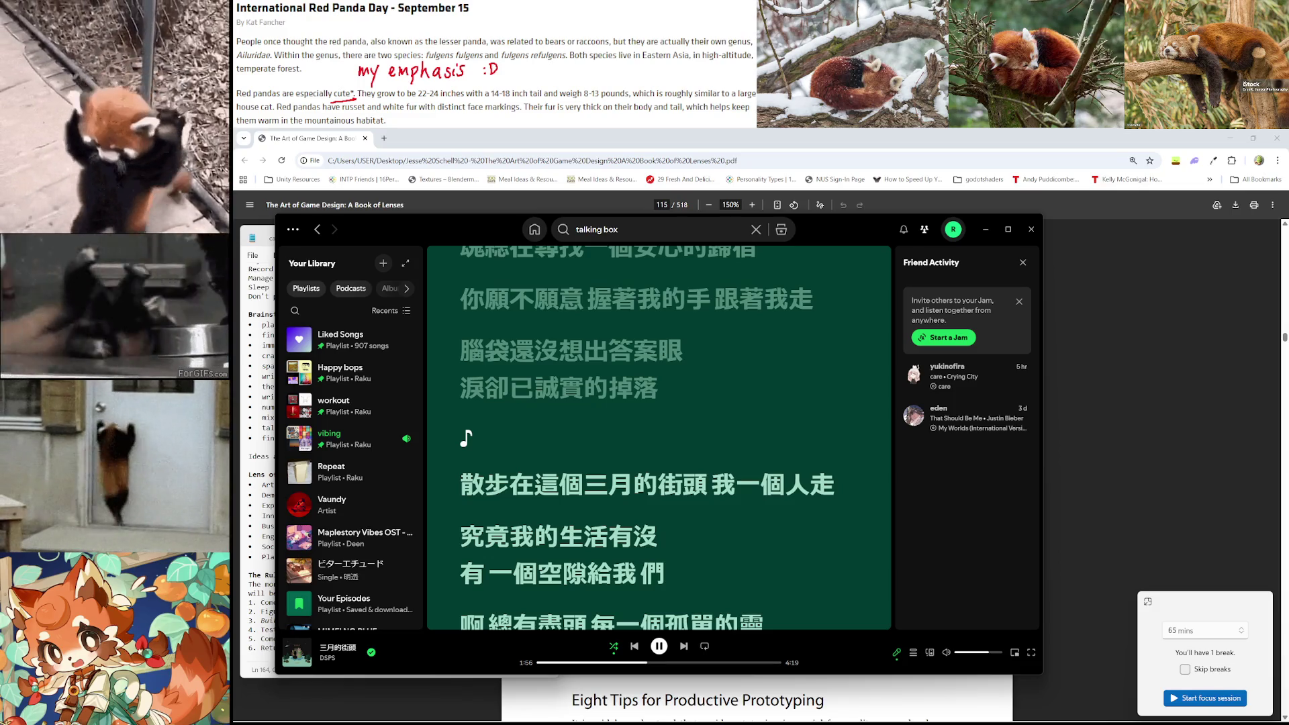
Minimize Spotify, Notepad and Chrome, then open the Steam friends list from the taskbar
left_click(986, 229)
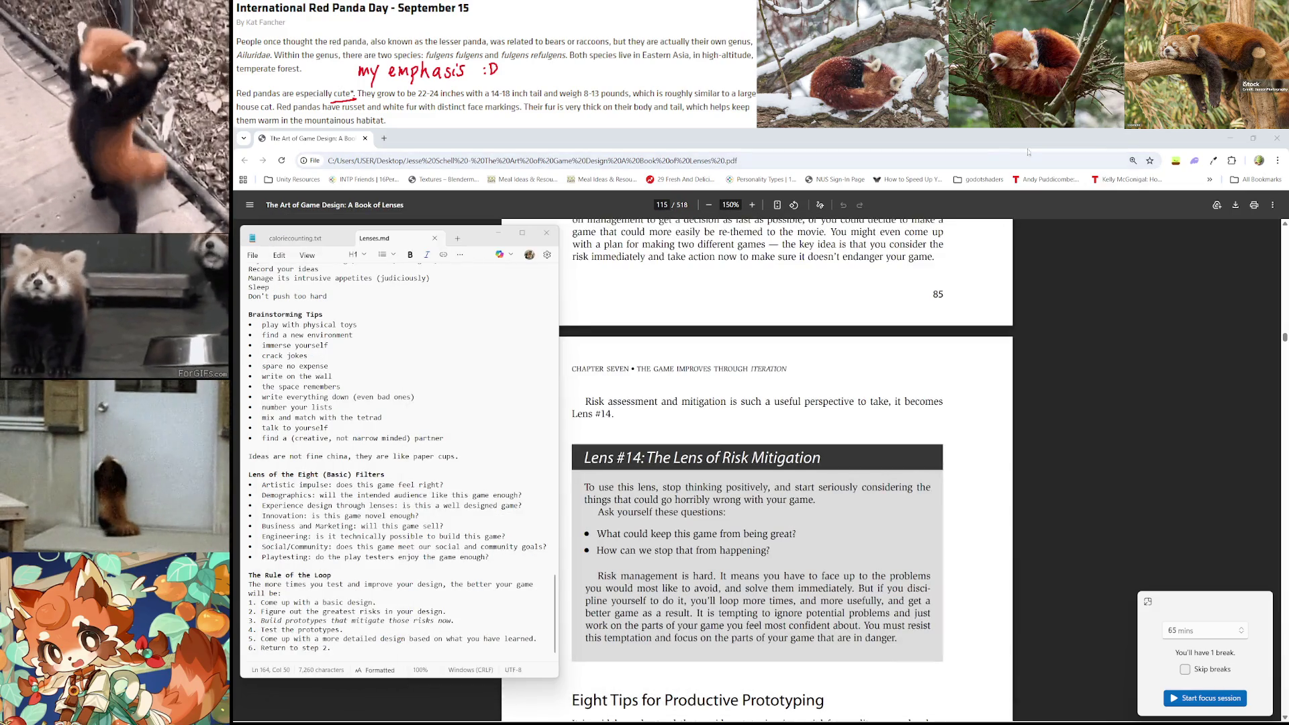
left_click(466, 376)
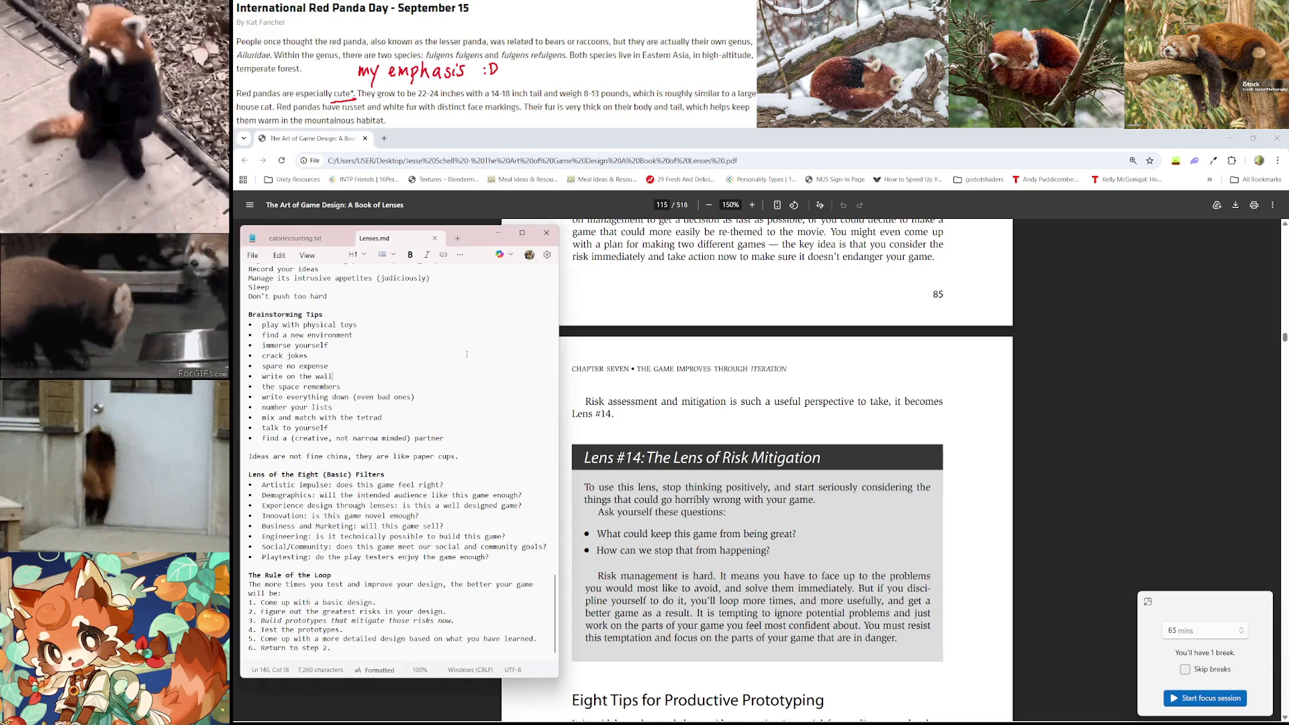
left_click(498, 233)
mouse_move(839, 700)
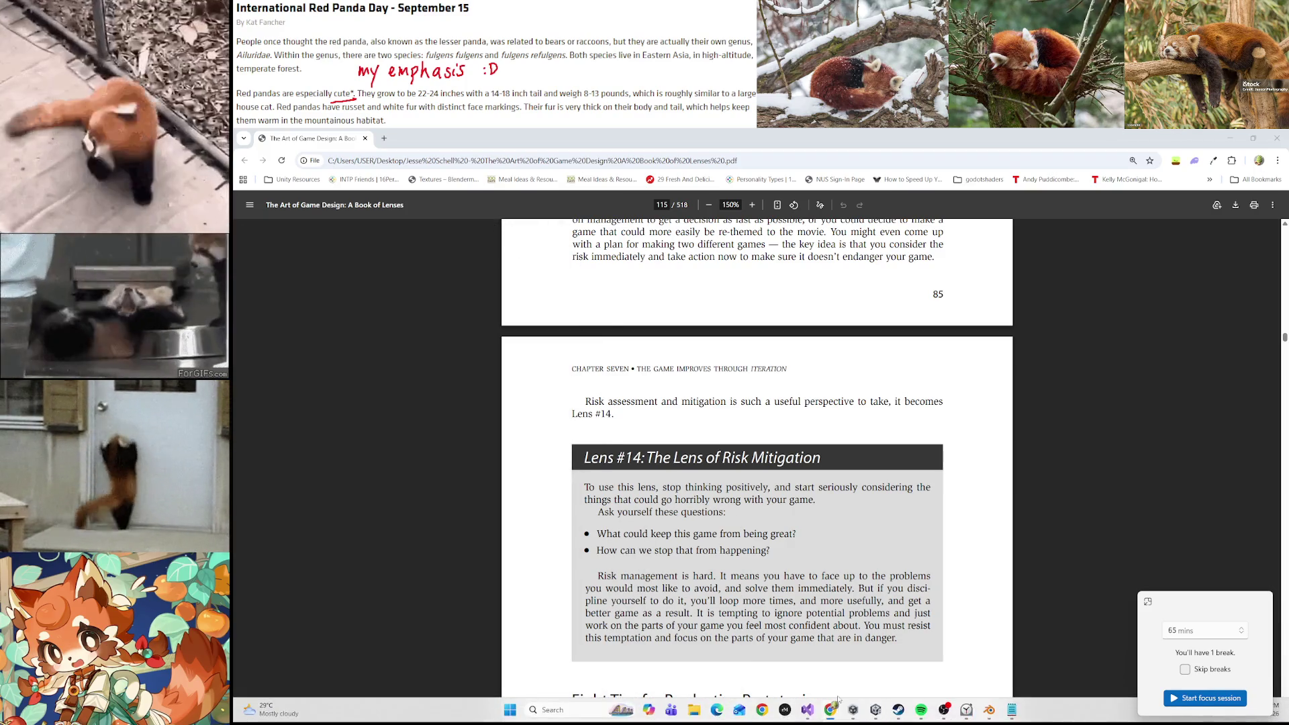
key("super+d")
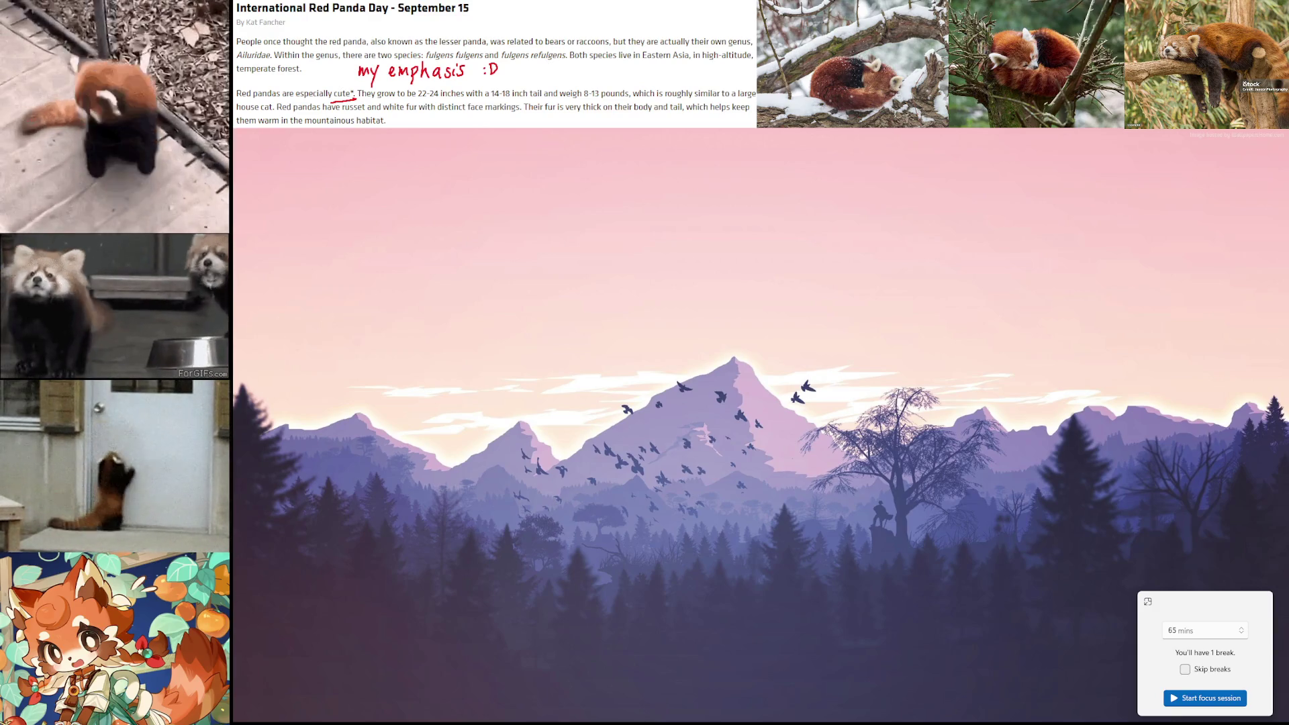
mouse_move(862, 722)
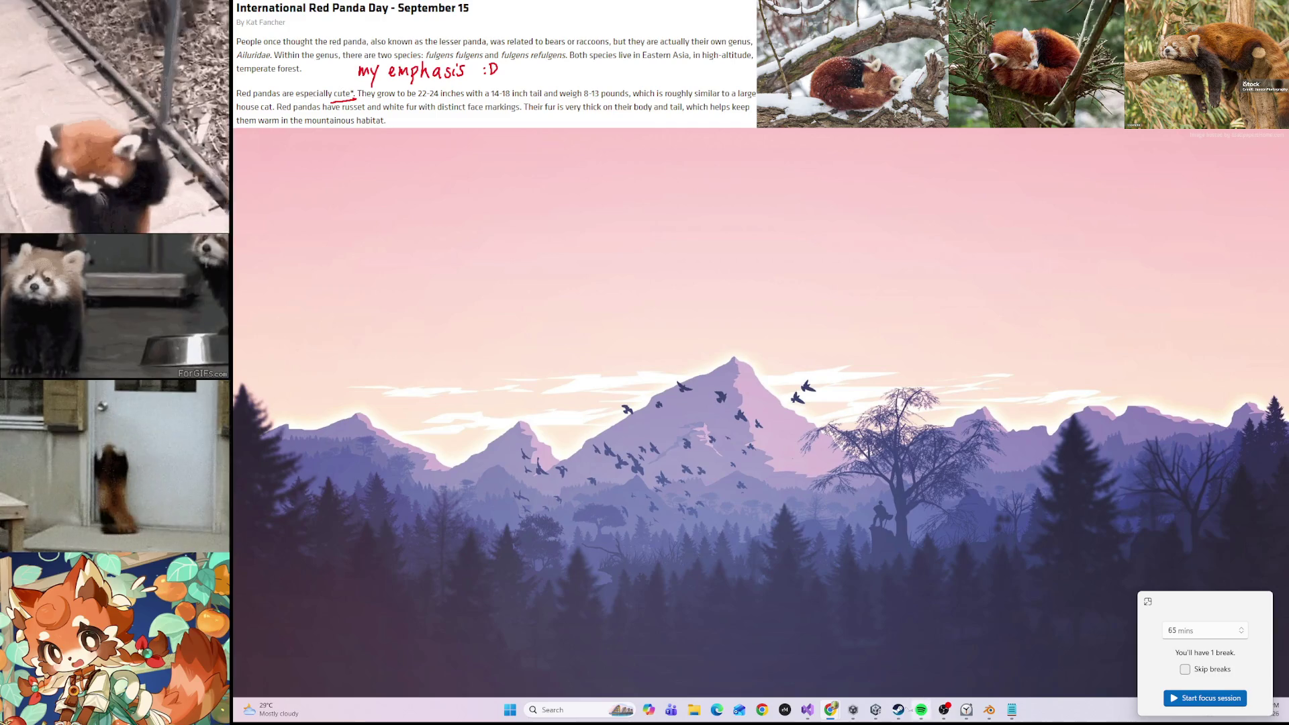
left_click(899, 709)
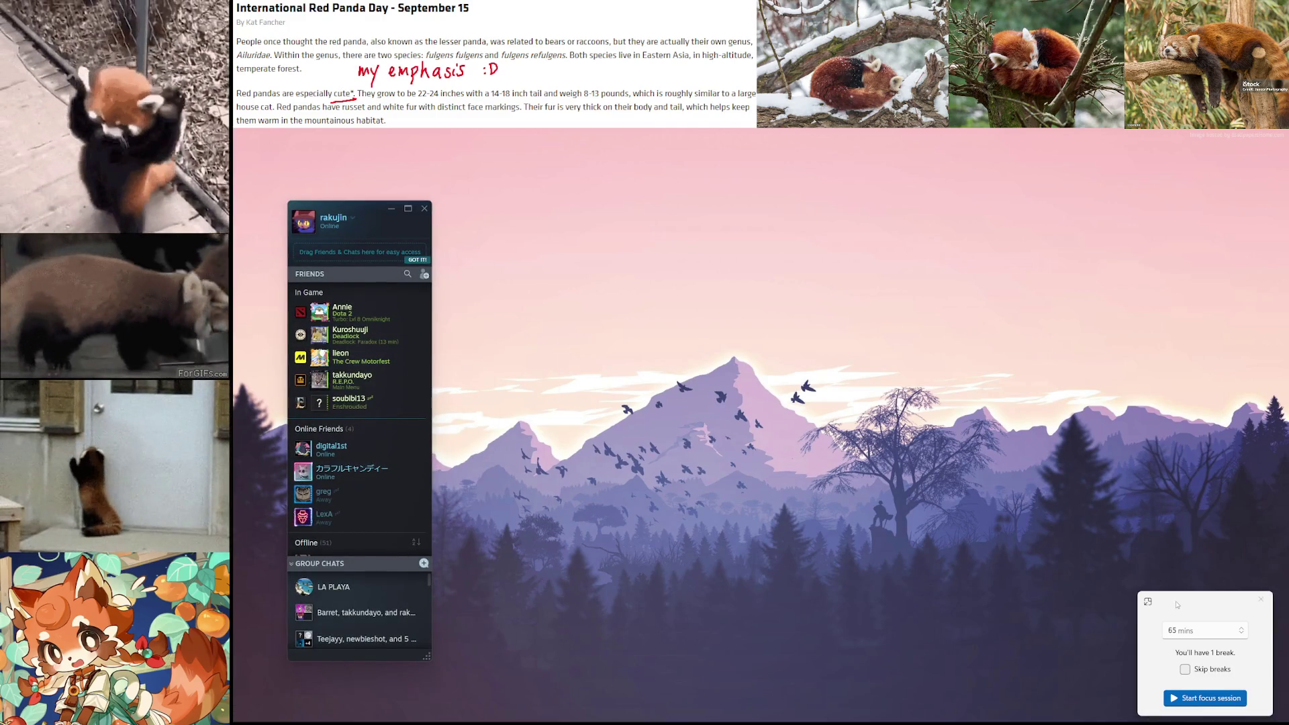
Close the focus-session timer, launch Heartopia from the Steam library, and close the Friends list
left_click_drag(1177, 605, 917, 384)
left_click(1000, 378)
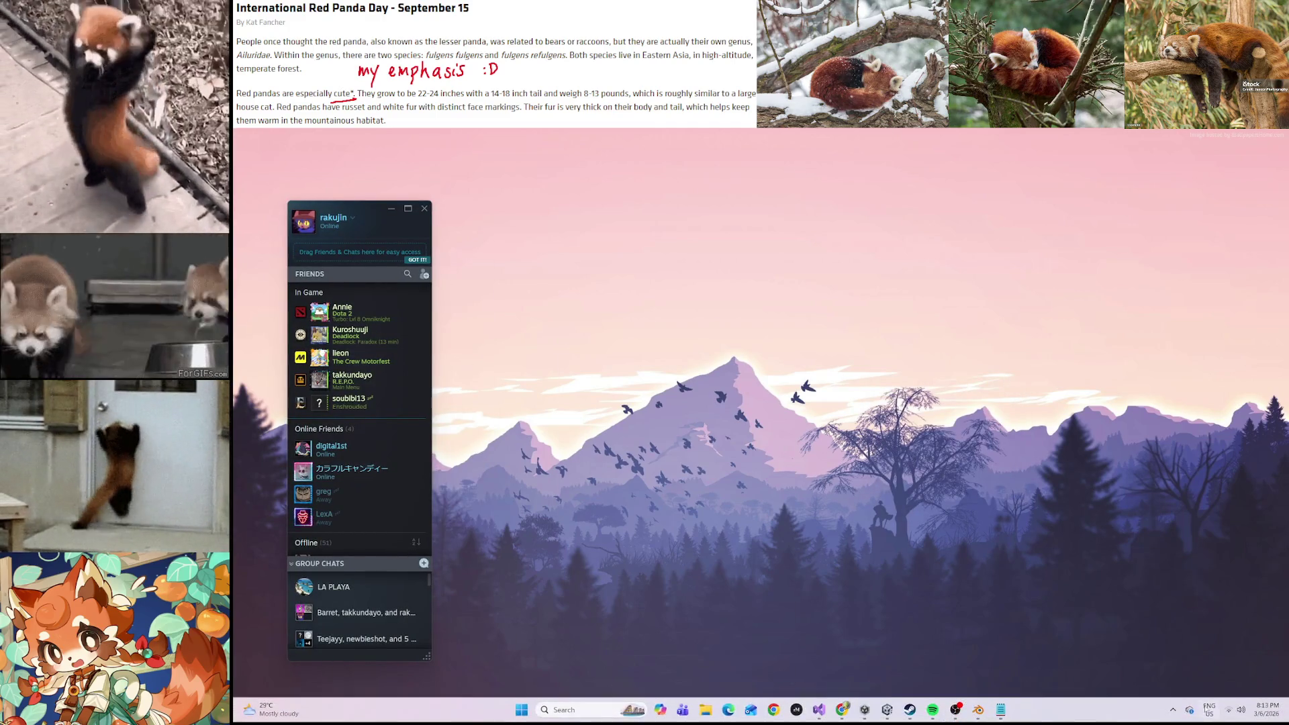
left_click(1173, 710)
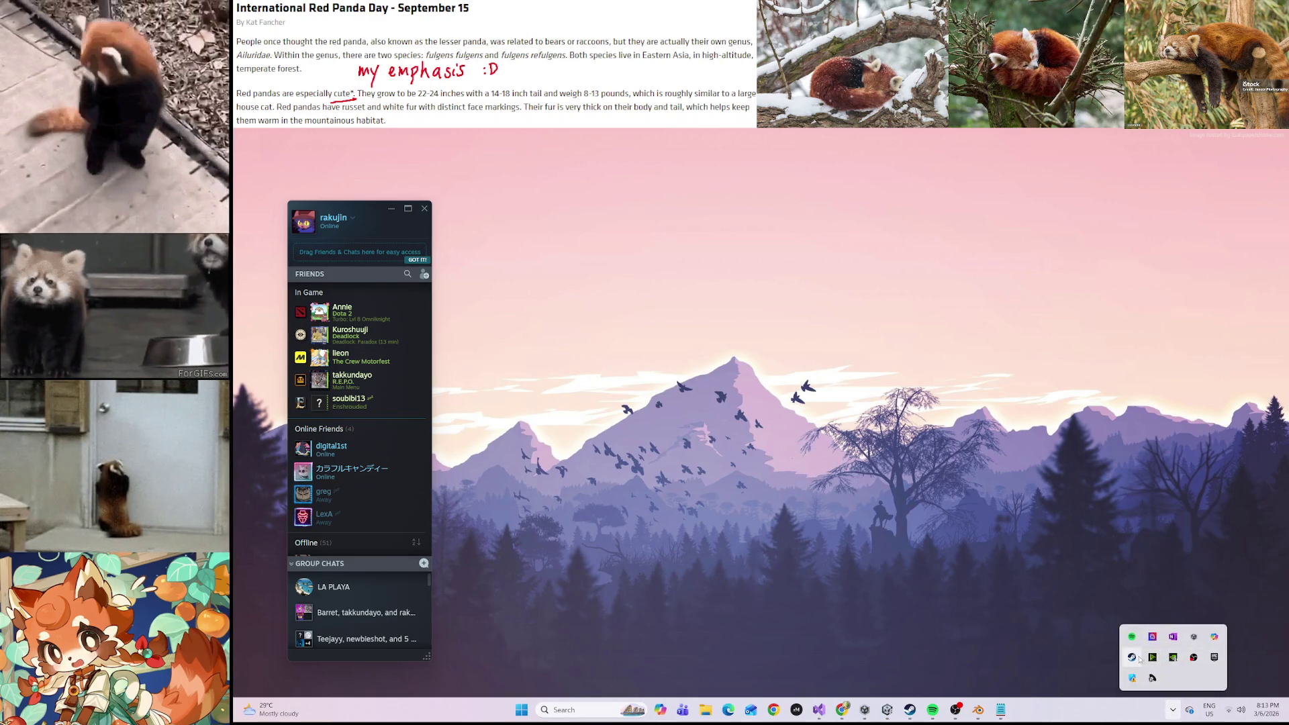
right_click(1132, 657)
left_click(1161, 542)
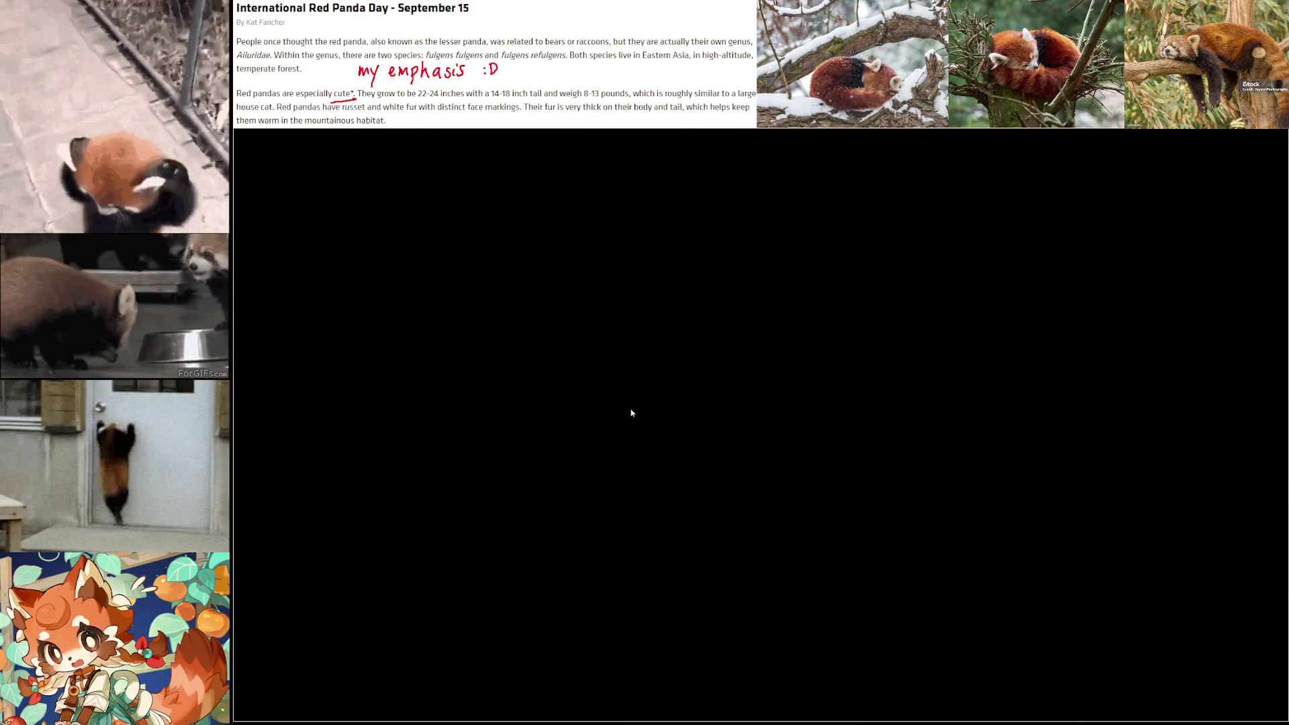
left_click(410, 497)
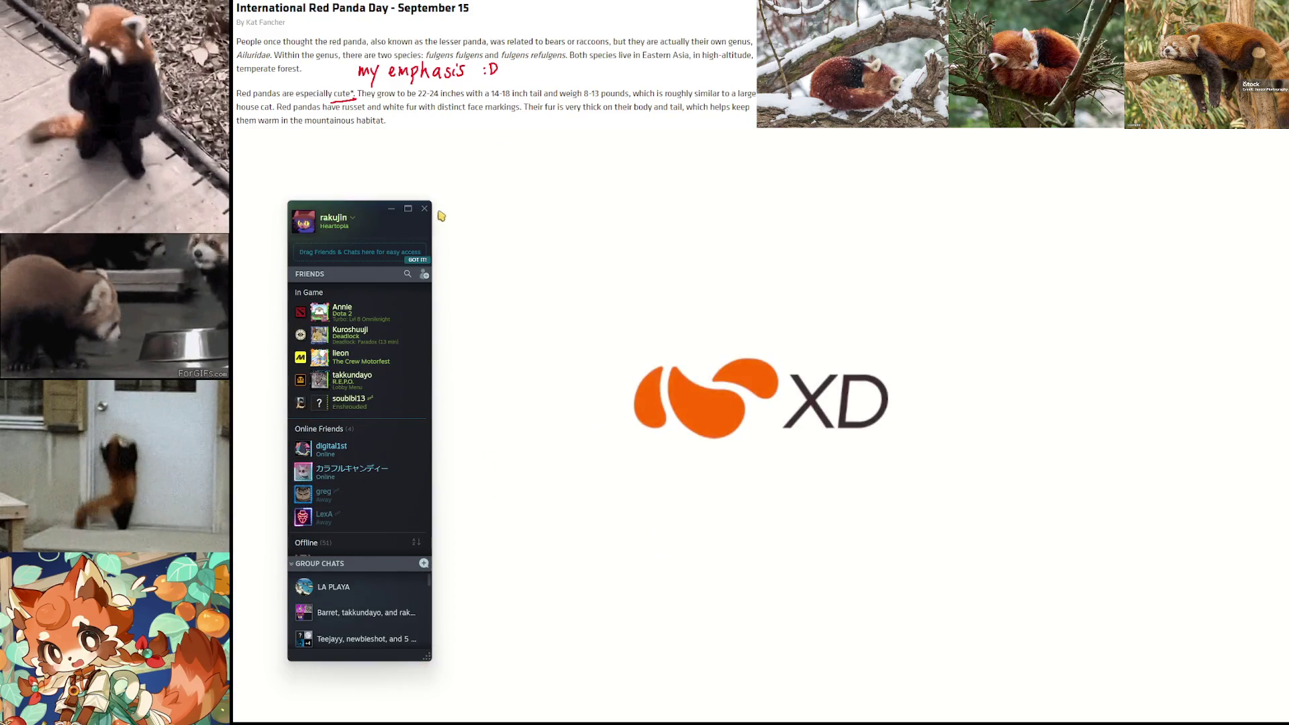
left_click(426, 209)
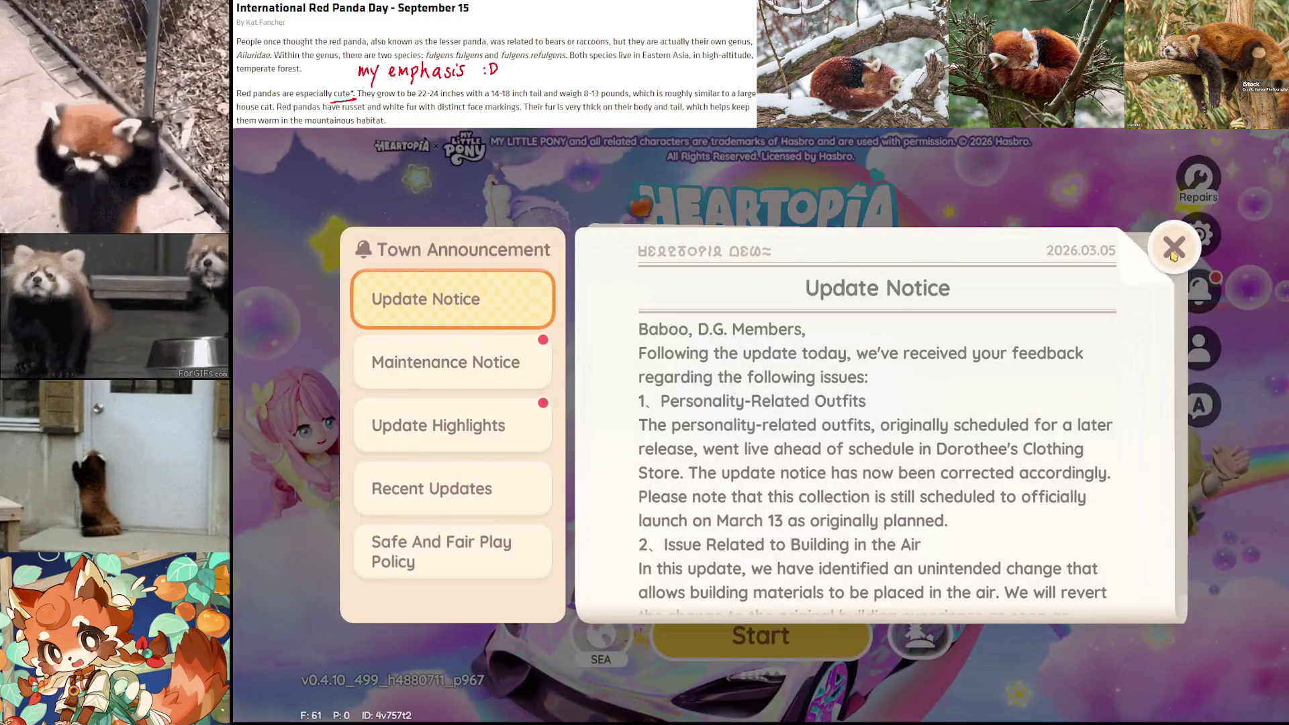
Dismiss the update notice and browse the controls, camera, graphics and general settings tabs
left_click(1192, 242)
left_click(1202, 232)
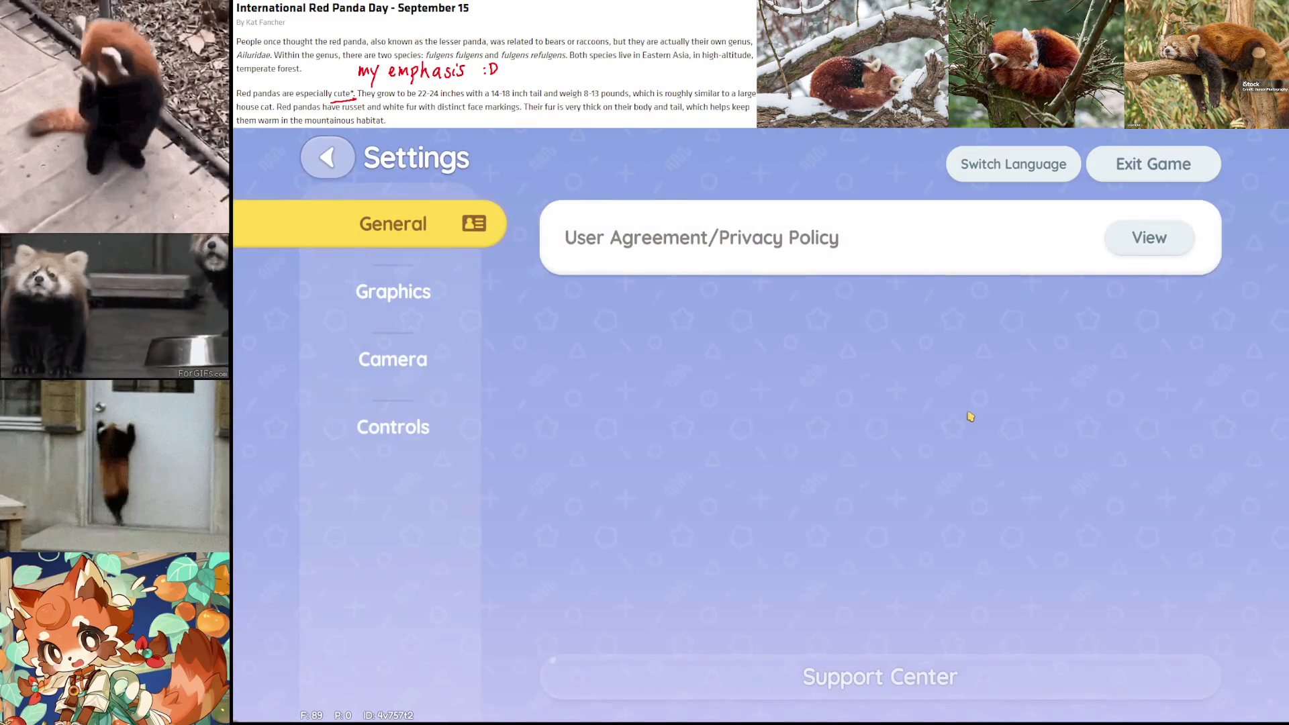
left_click(416, 426)
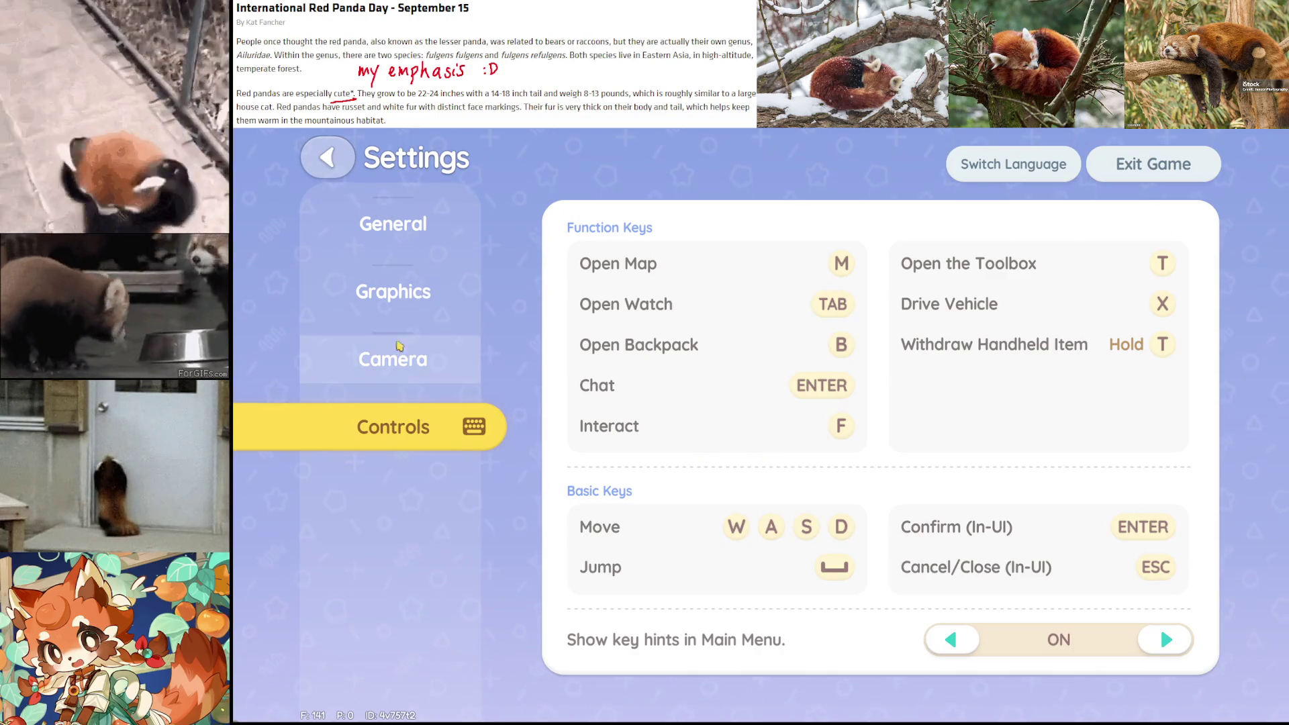
left_click(402, 355)
left_click(406, 302)
left_click(418, 362)
key("q")
left_click(421, 359)
key("q")
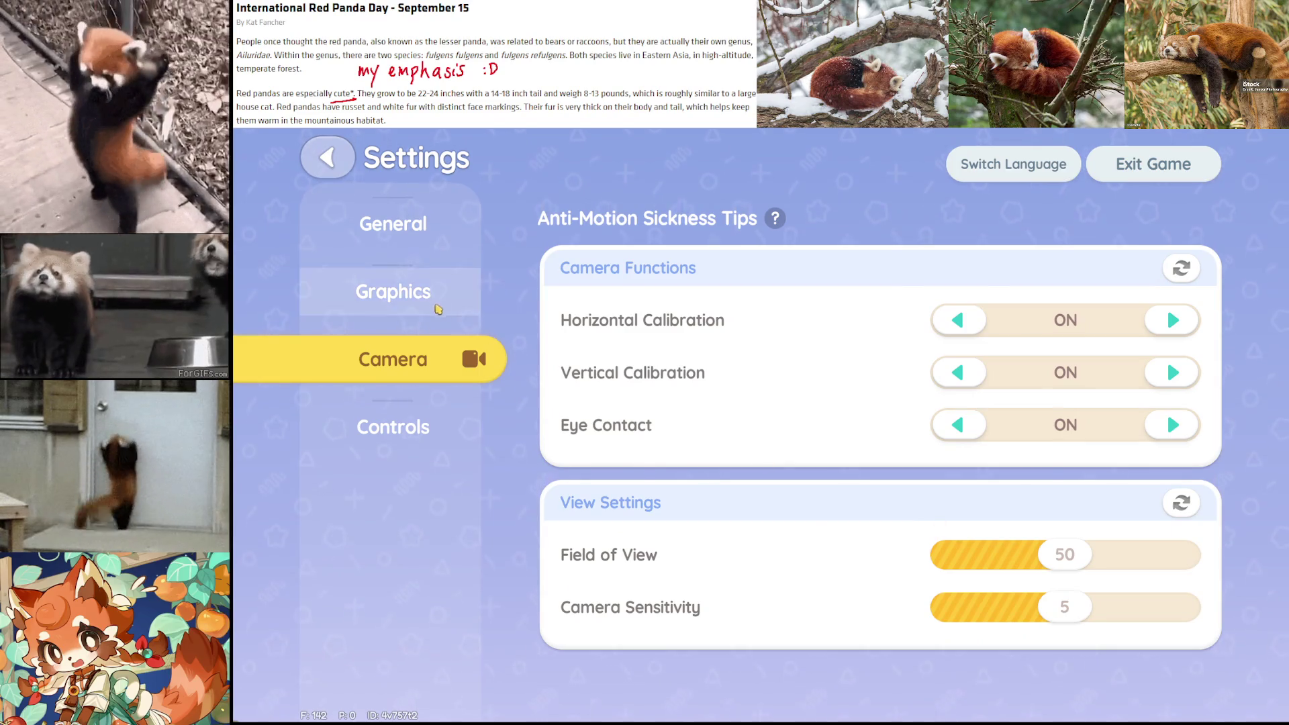
key("q")
left_click(417, 426)
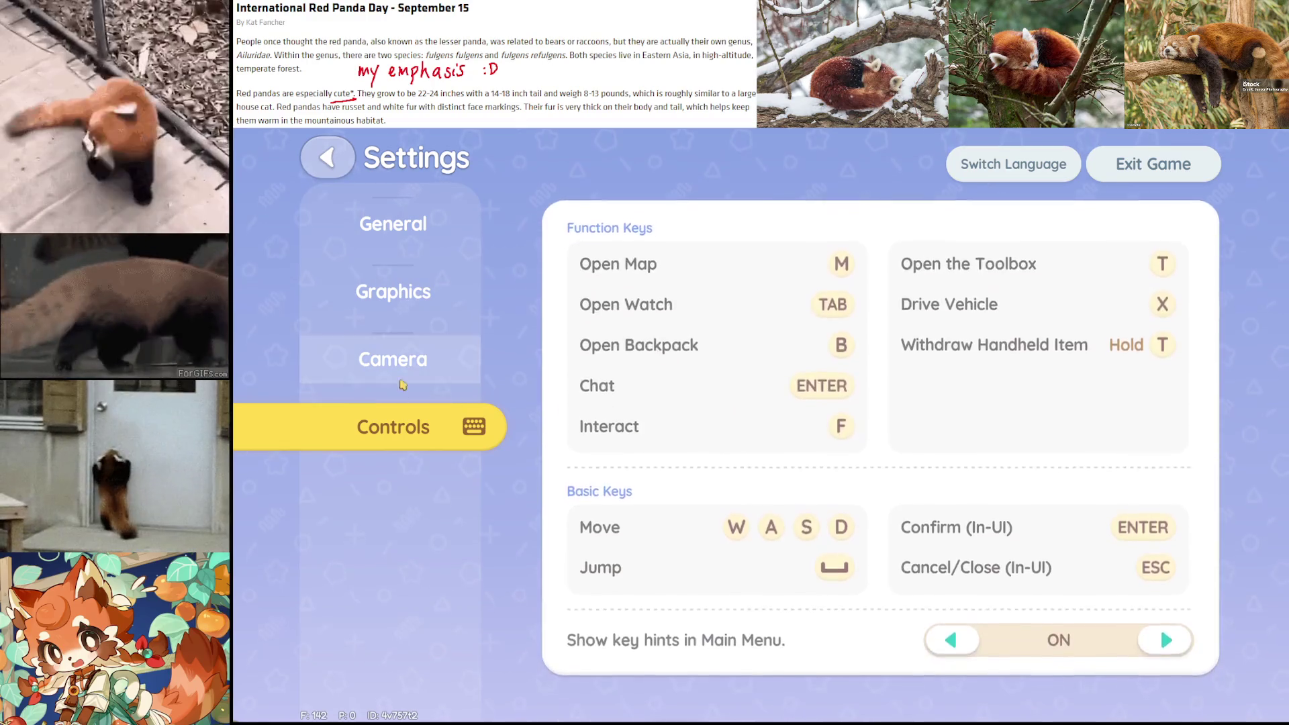
key("q")
left_click(441, 325)
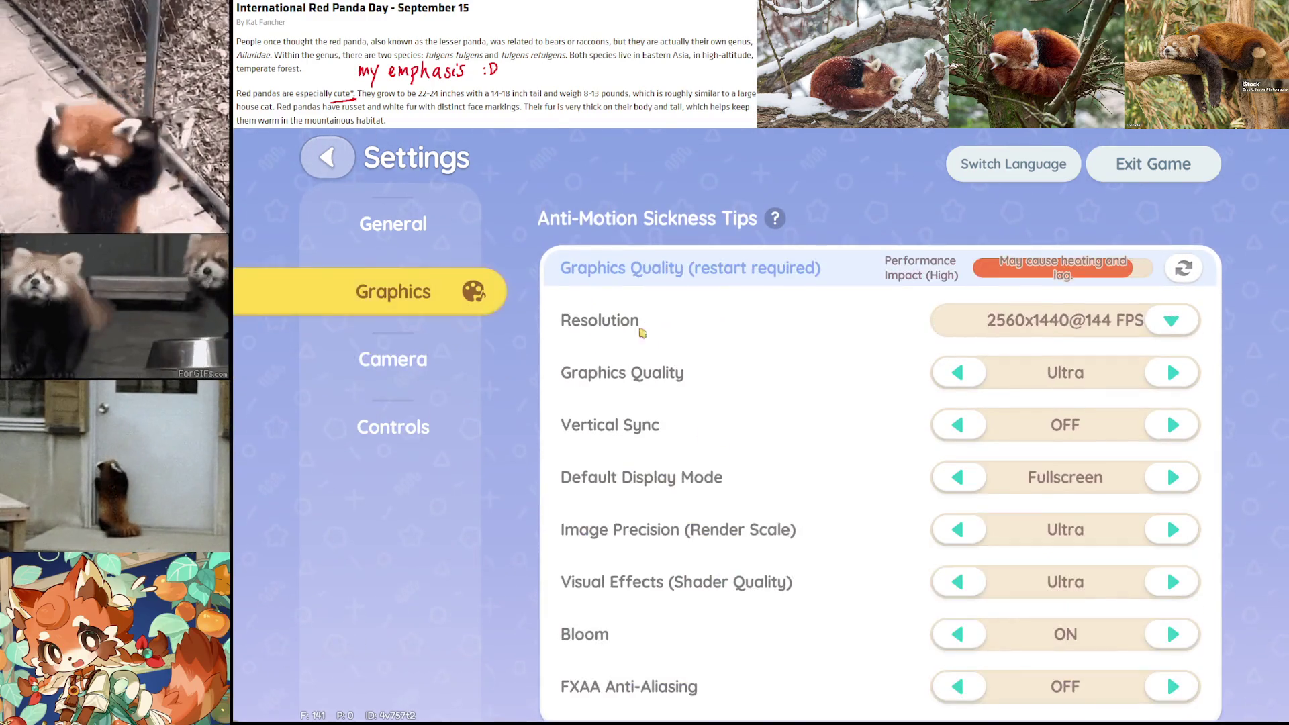
Set Music Volume to 3% and SFX Volume to about 50%, then return to the title screen
scroll(742, 336, "down", 10)
mouse_move(1023, 440)
left_mouse_down()
mouse_move(1000, 440)
mouse_move(1028, 437)
left_mouse_up()
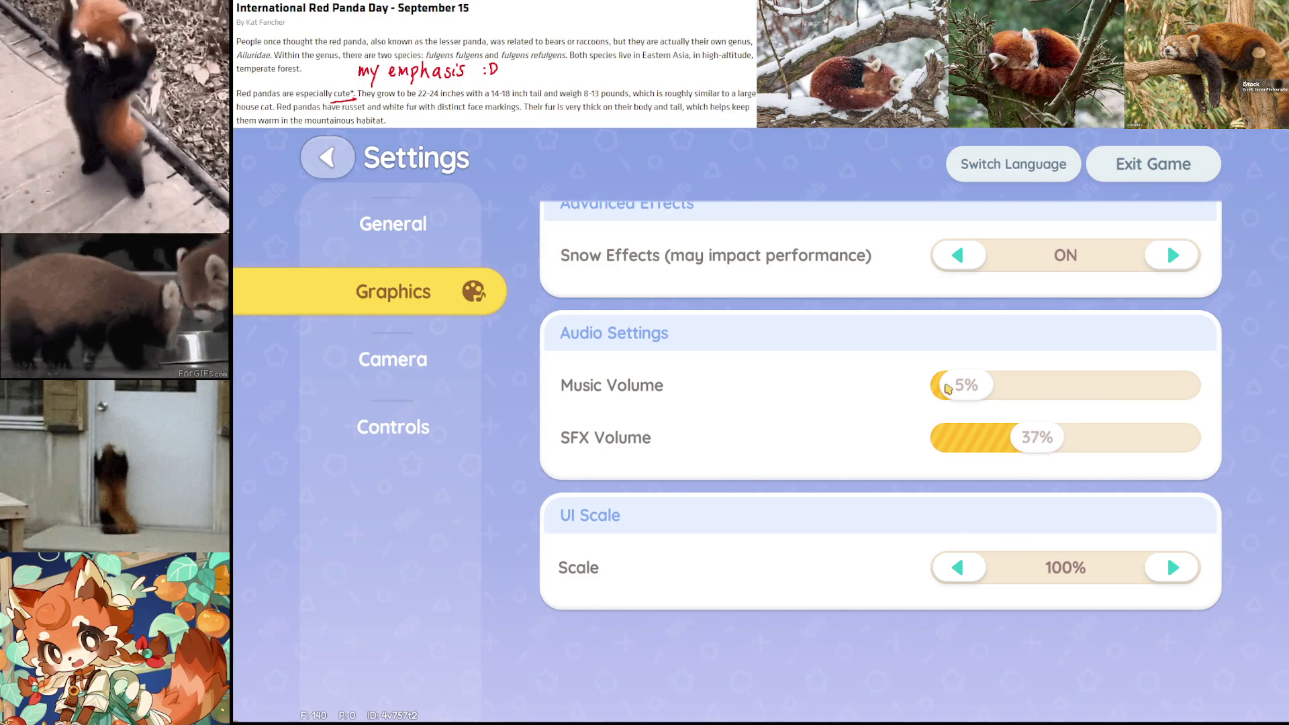
left_click_drag(967, 386, 962, 386)
mouse_move(1063, 452)
left_mouse_down()
mouse_move(1052, 446)
mouse_move(1067, 443)
left_mouse_up()
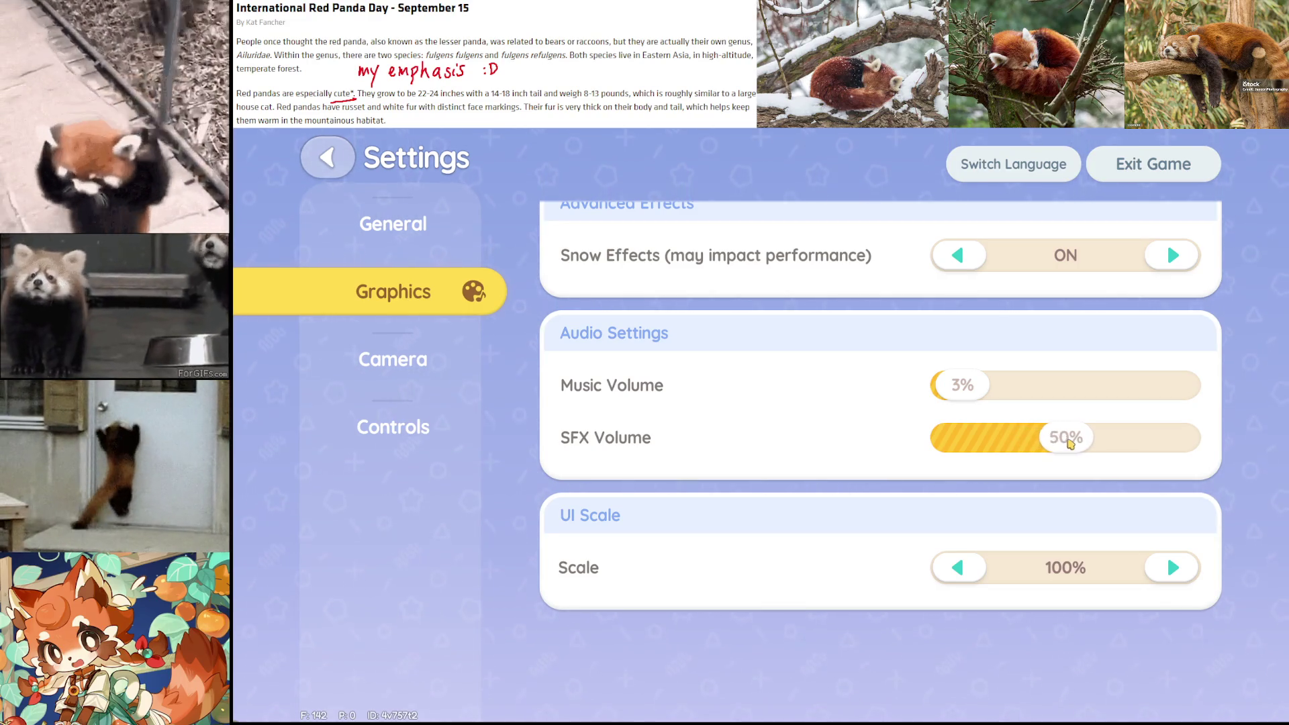
left_click(327, 158)
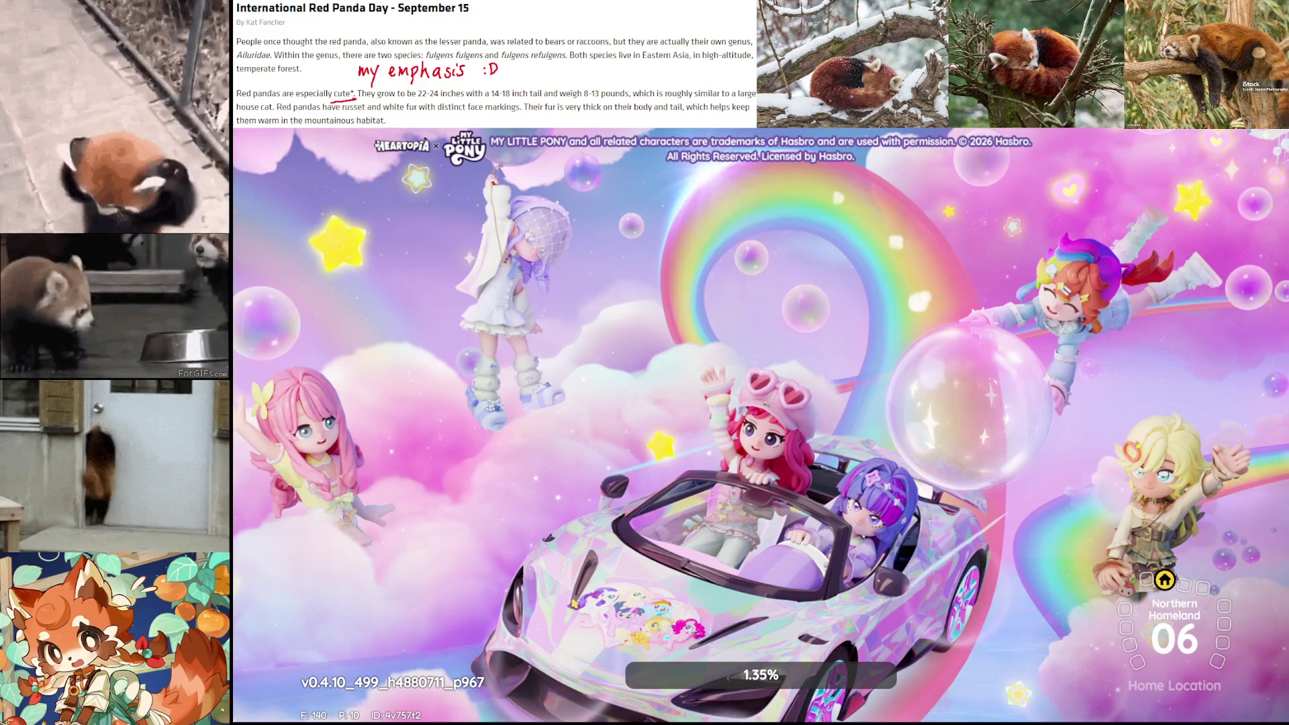
Walk to the pet dog and feed it apples until its stomach is full
key("super")
key("super")
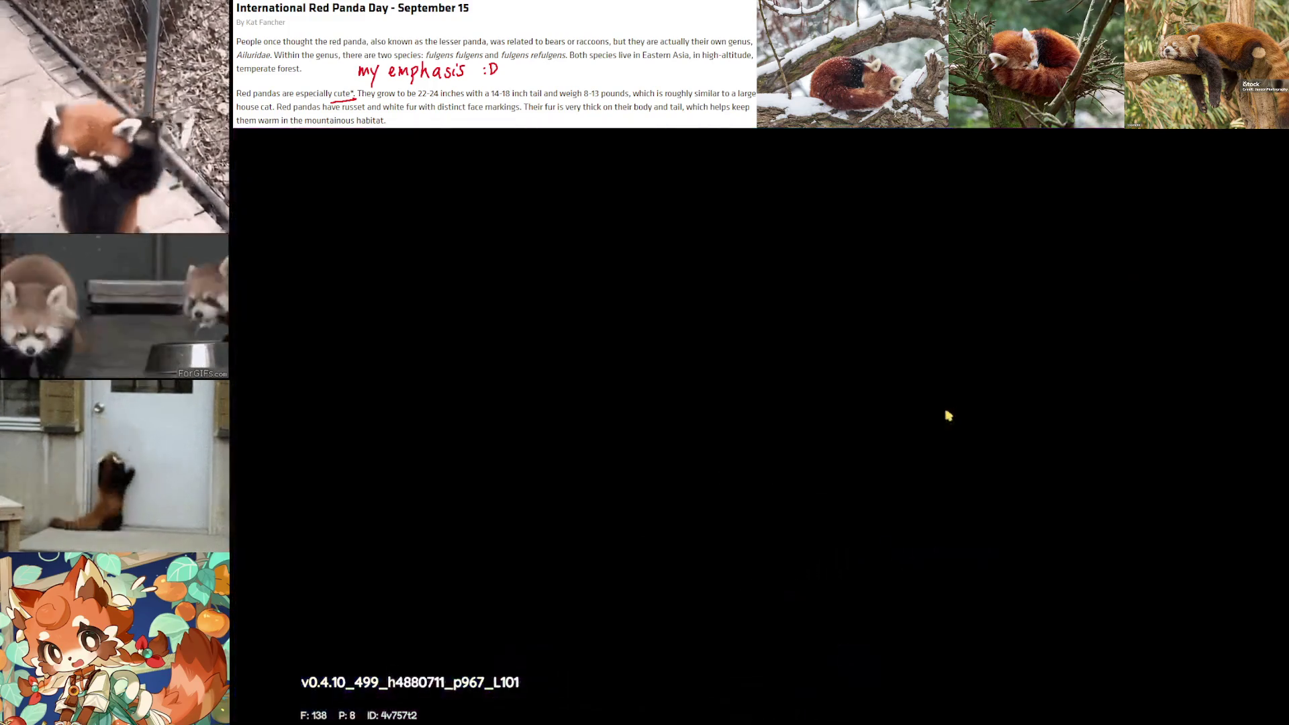
key("w")
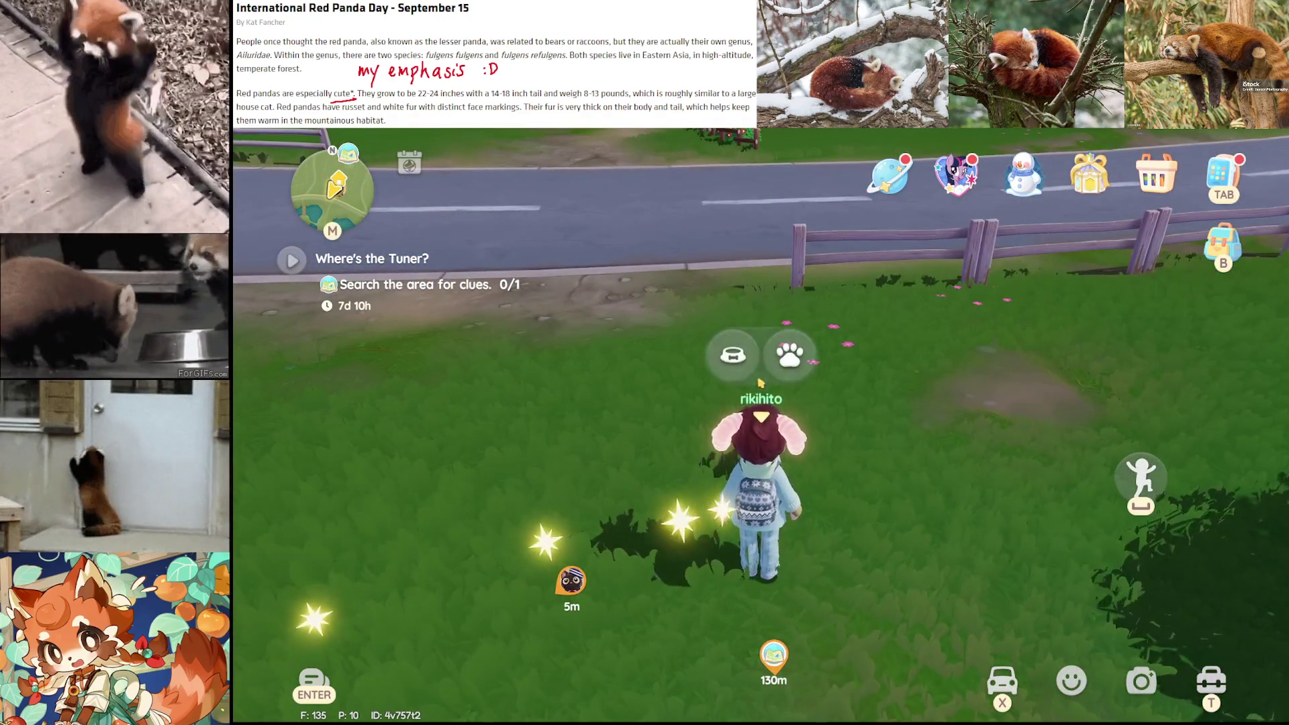
left_click(791, 351)
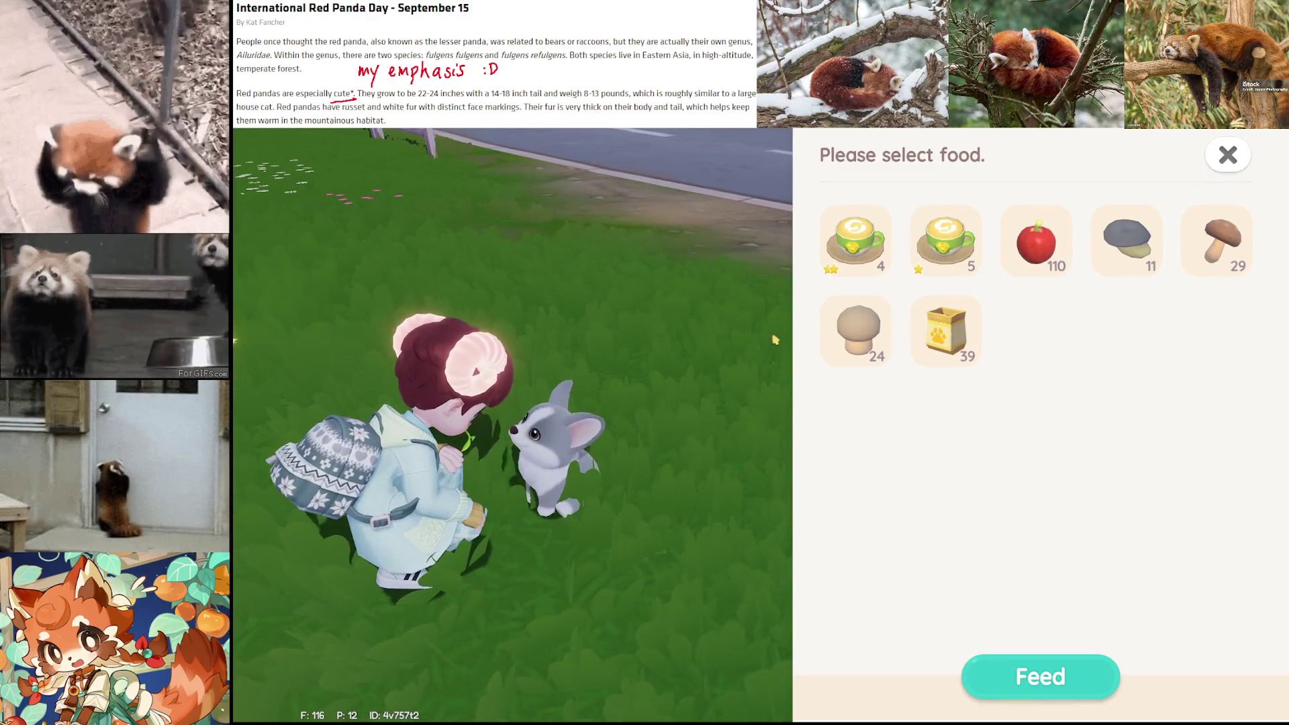
double_click(1037, 259)
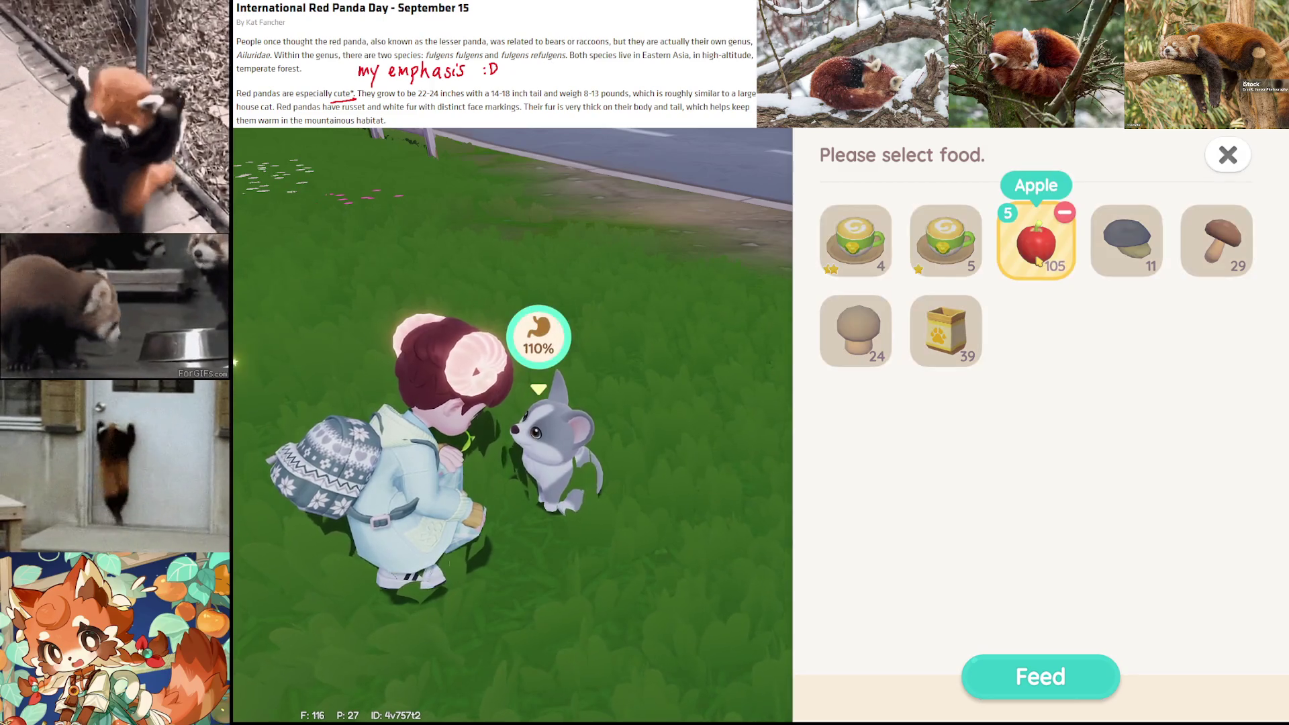
left_click(1041, 675)
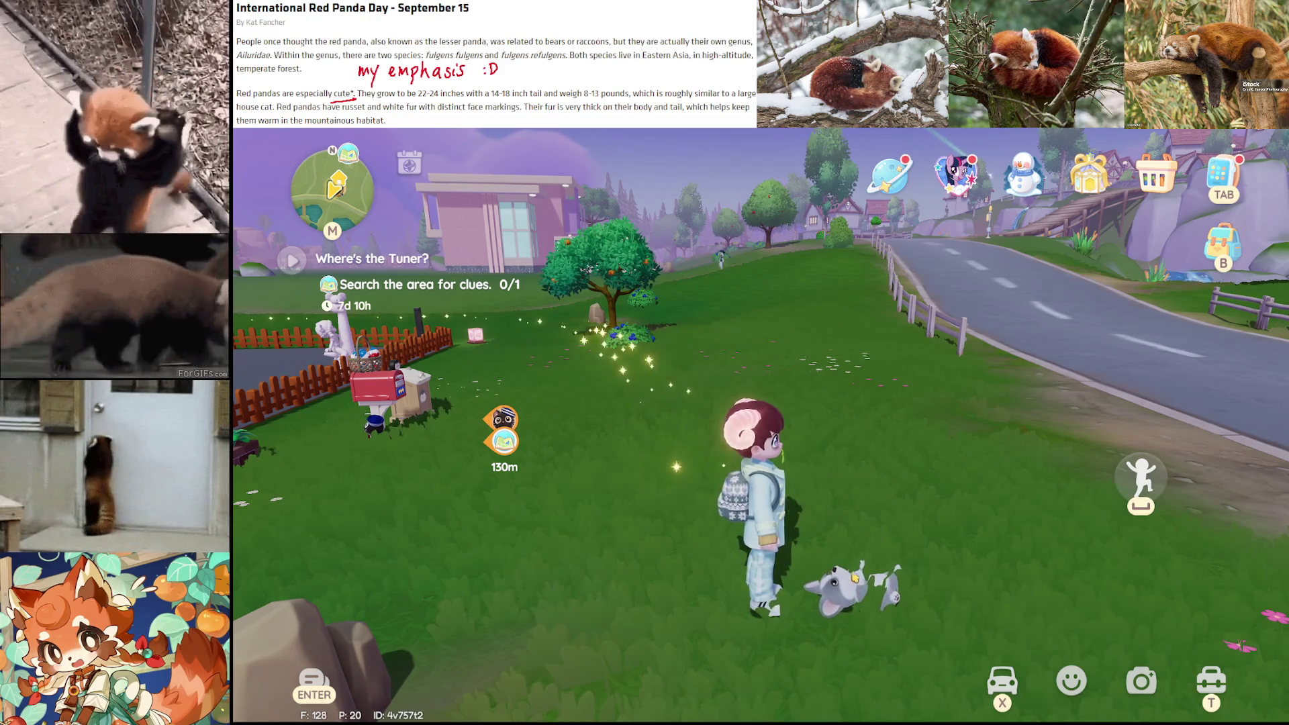
Walk over to the dog and pet it
key("a")
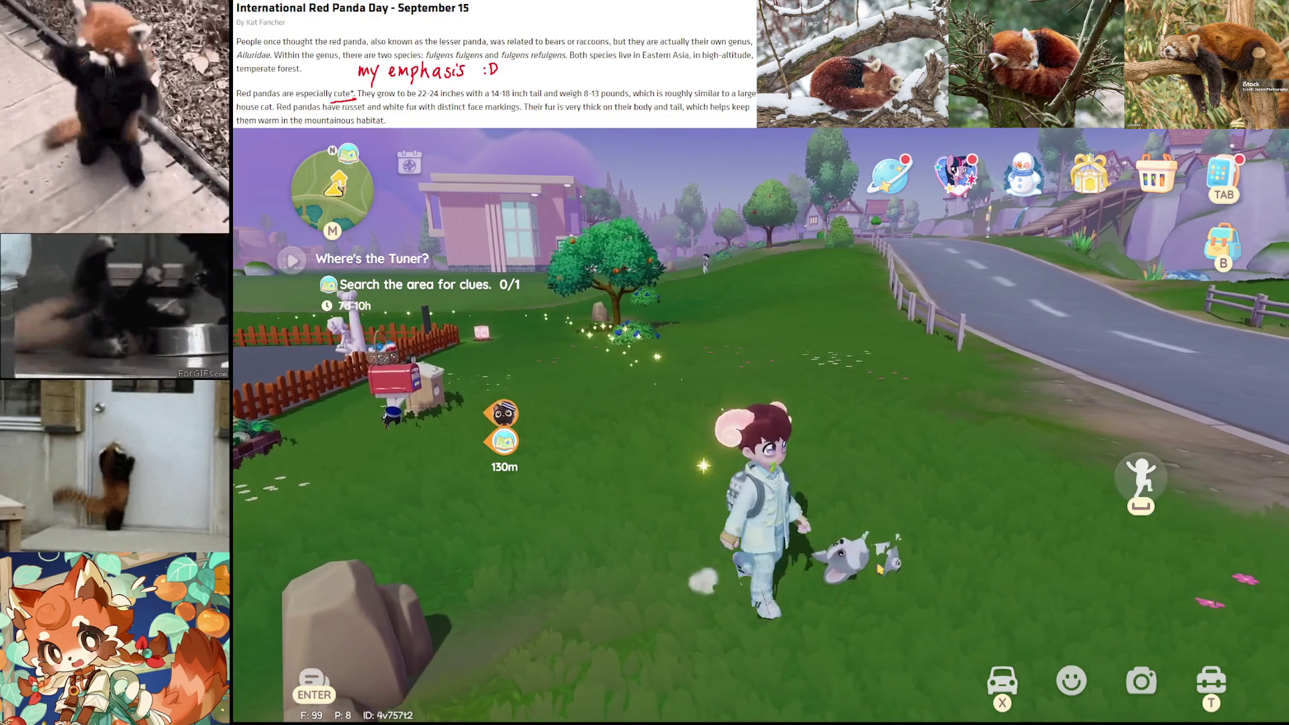
key("w")
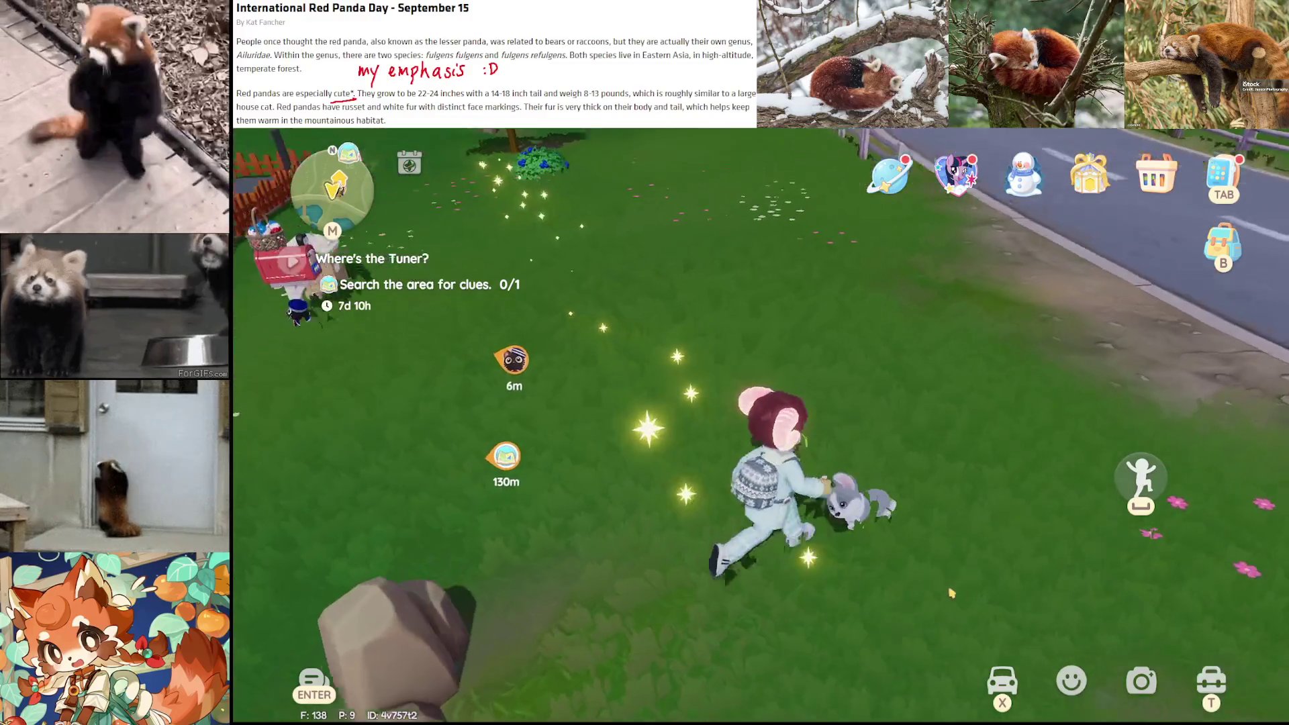
left_click(852, 493)
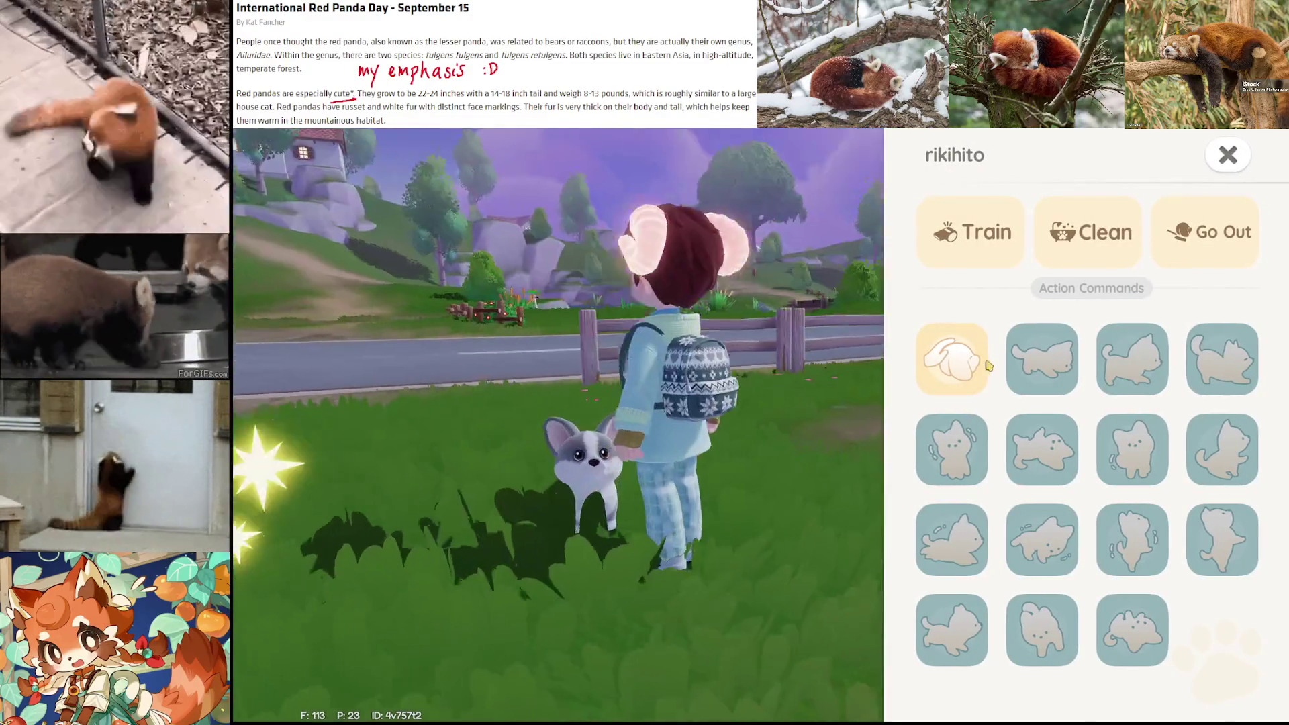
key("Escape")
left_click_drag(916, 492, 338, 590)
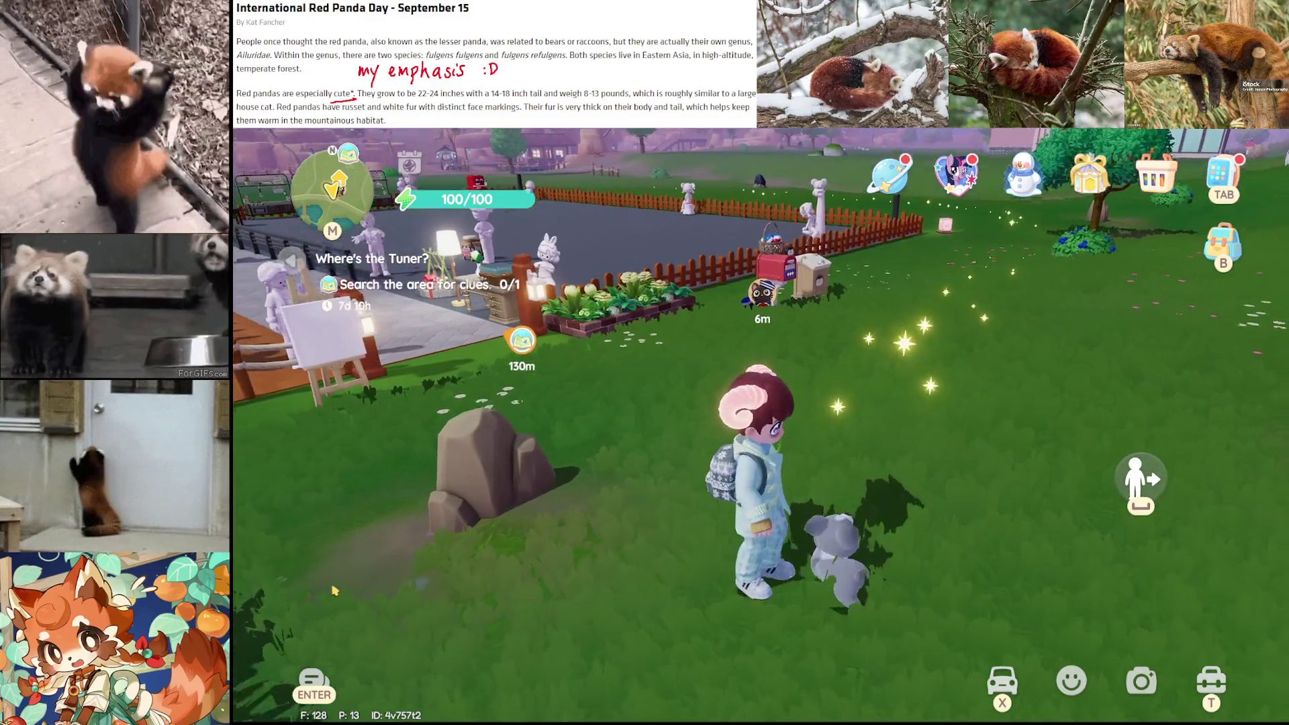
left_click(767, 492)
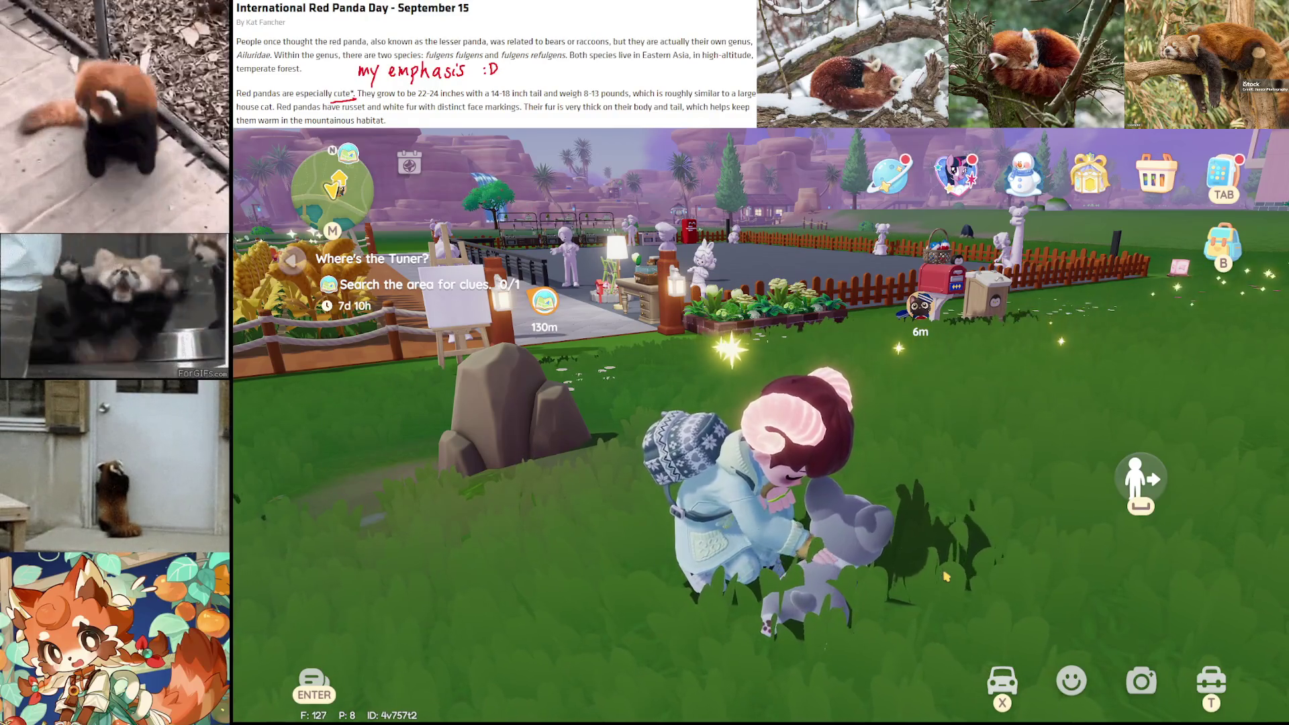
left_click_drag(944, 576, 1109, 579)
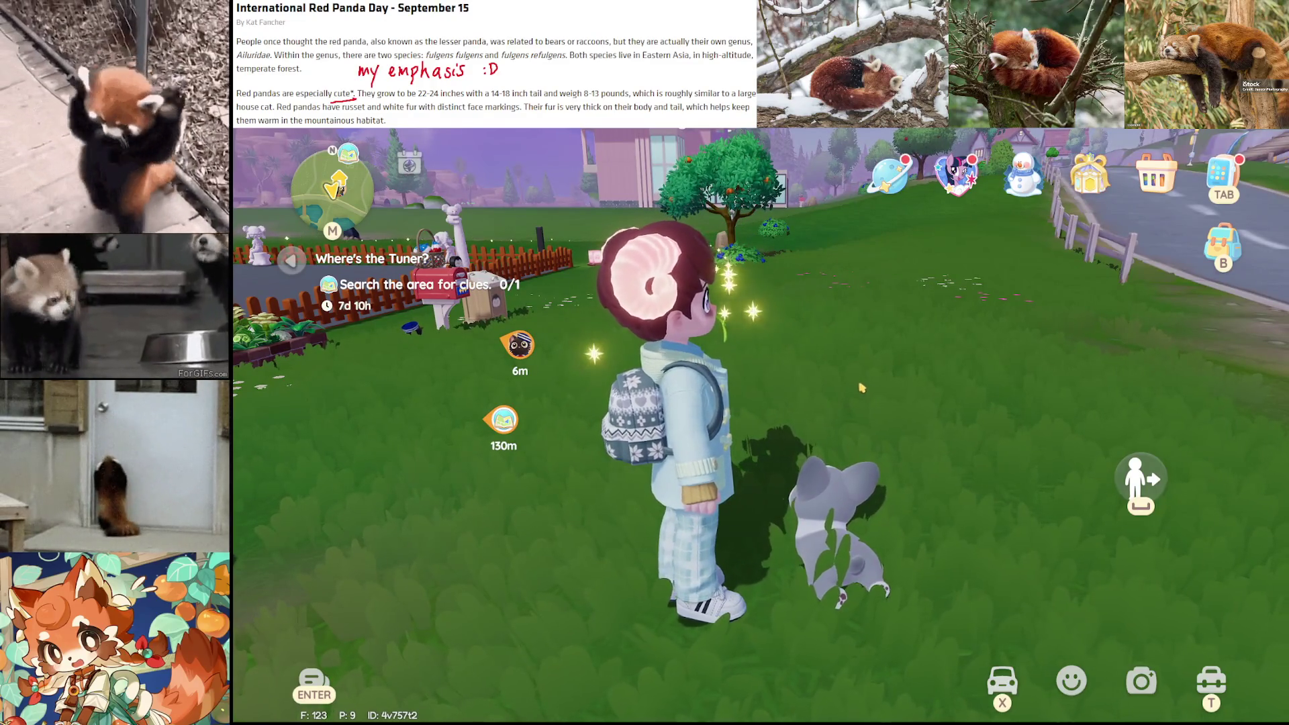
Try to bathe the dog, which only works at Home, then head toward the mailbox
left_click(864, 437)
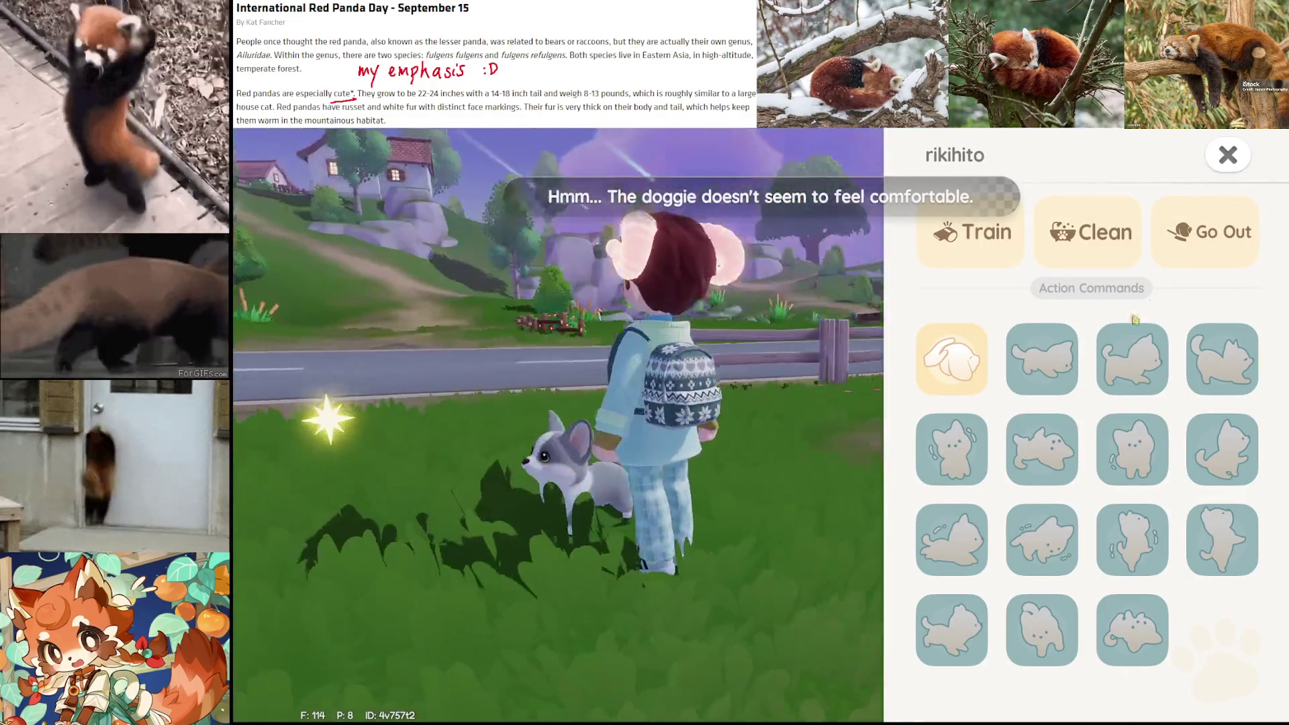
left_click(1090, 248)
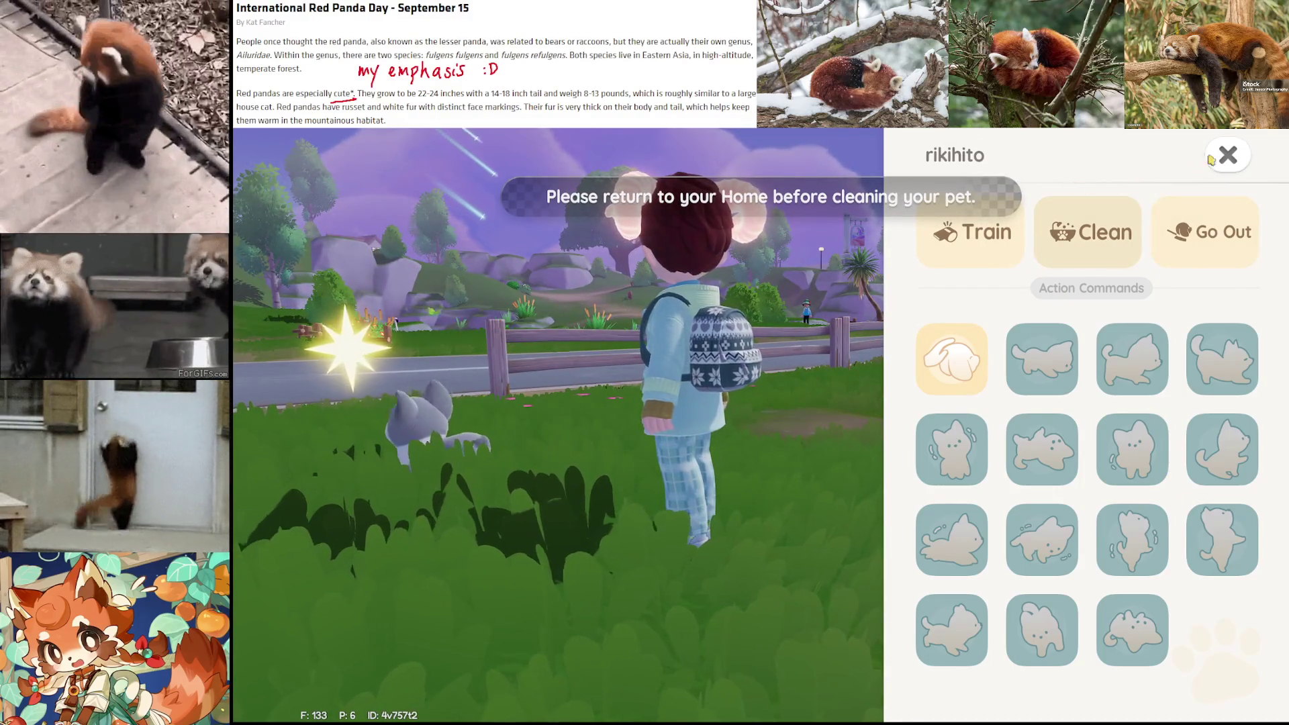
key("Escape")
key("w")
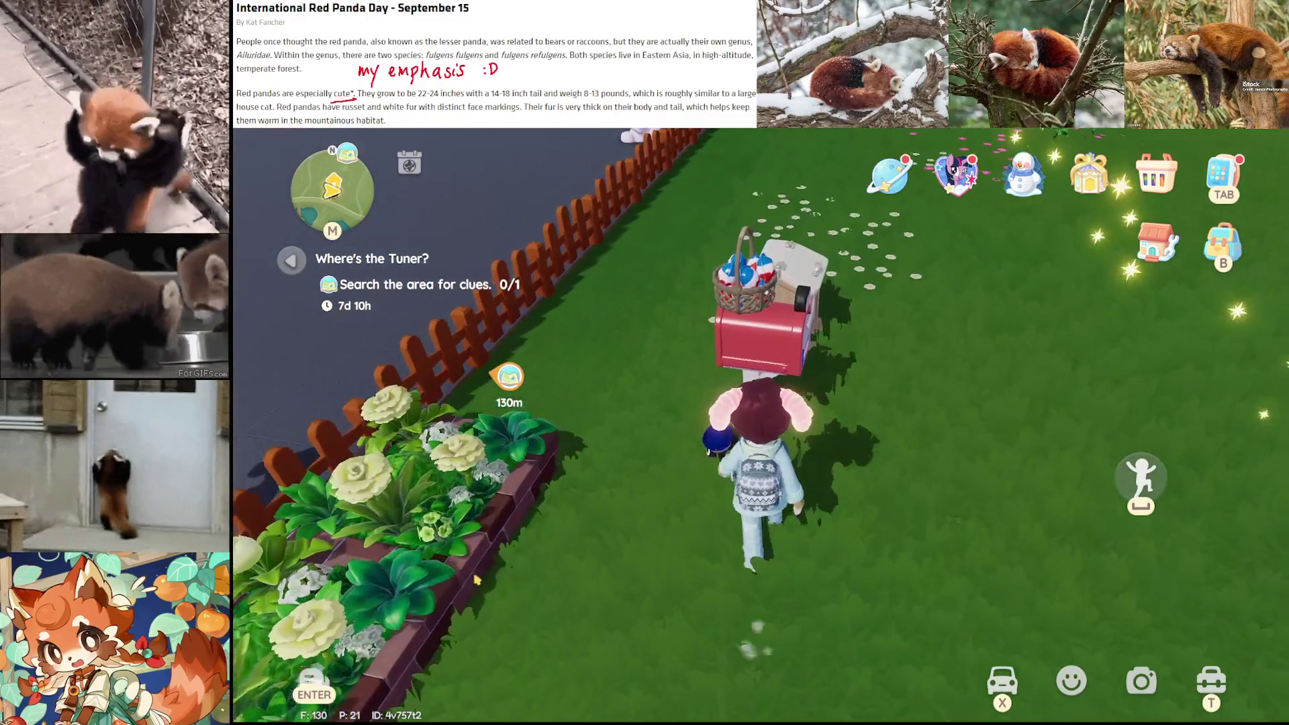
At the mailbox, feed the black cat Cat Food until it is full
key("f")
left_click(710, 349)
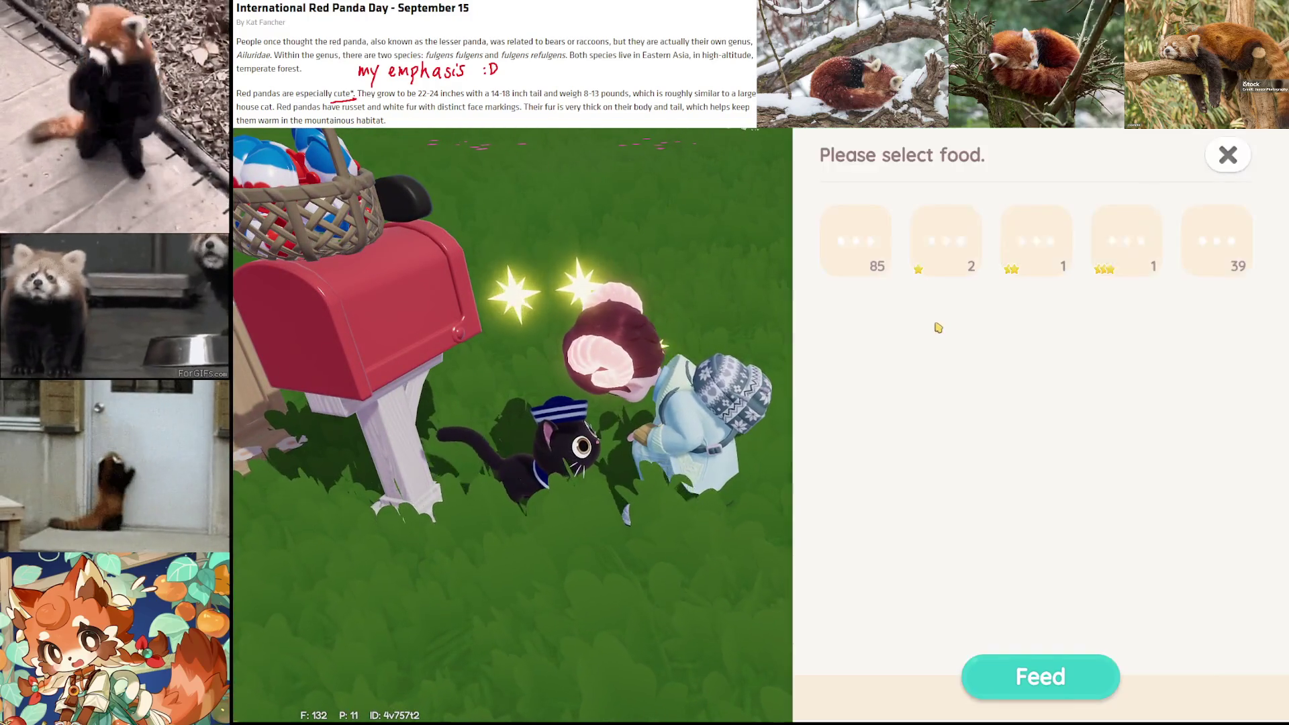
left_click(856, 241)
left_click(866, 251)
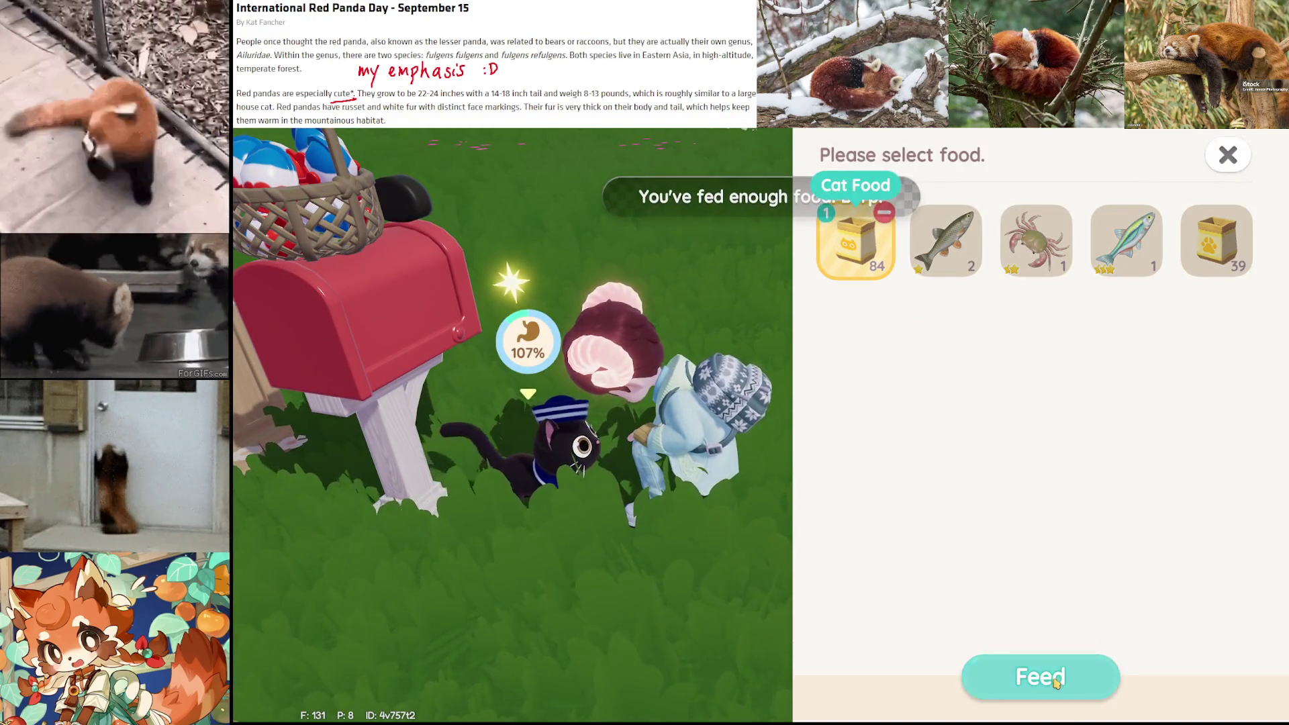
left_click(1040, 676)
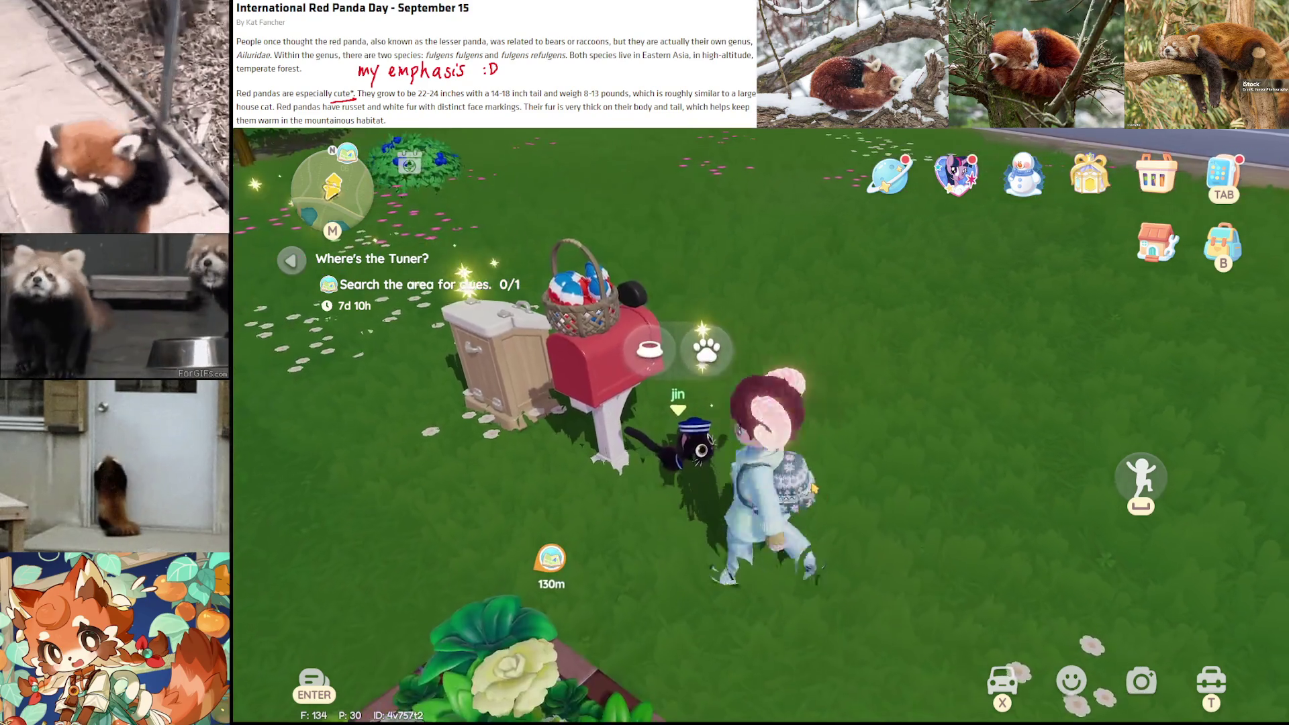
left_click(720, 382)
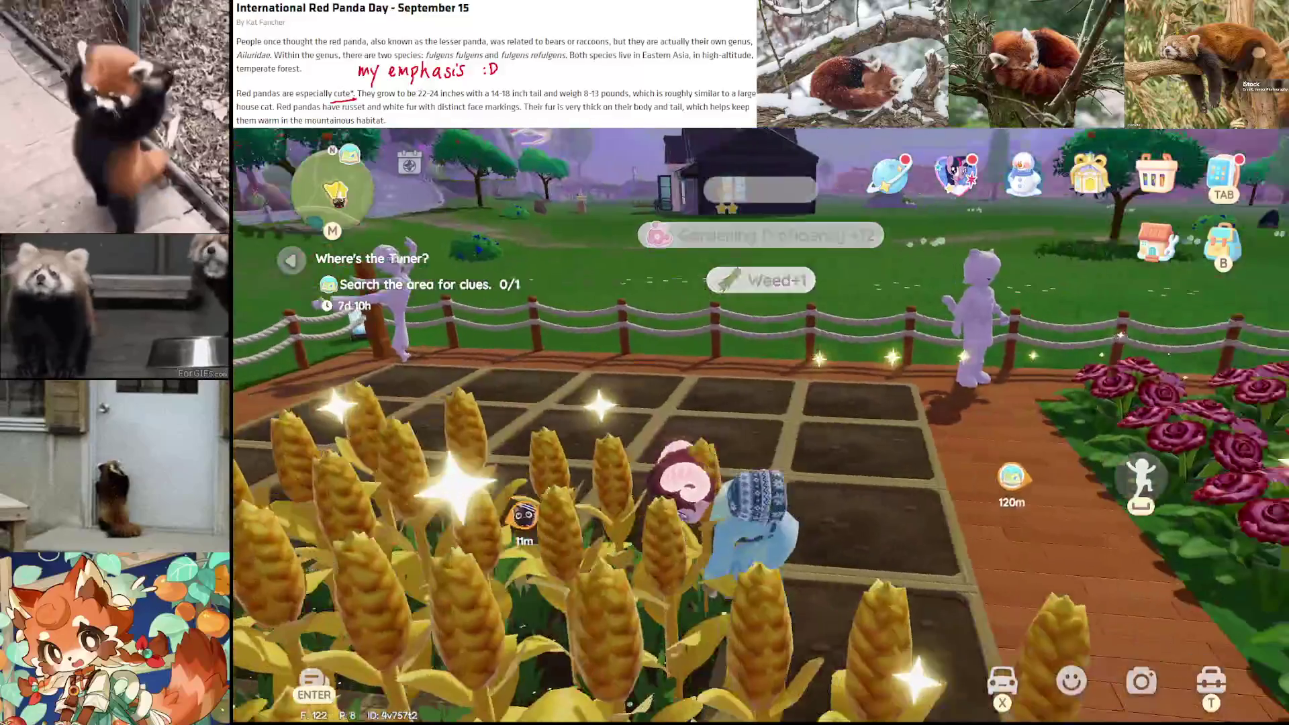
Pull the weeds and harvest all the wheat from the garden plot, then show the inventory
key("f")
key("f")
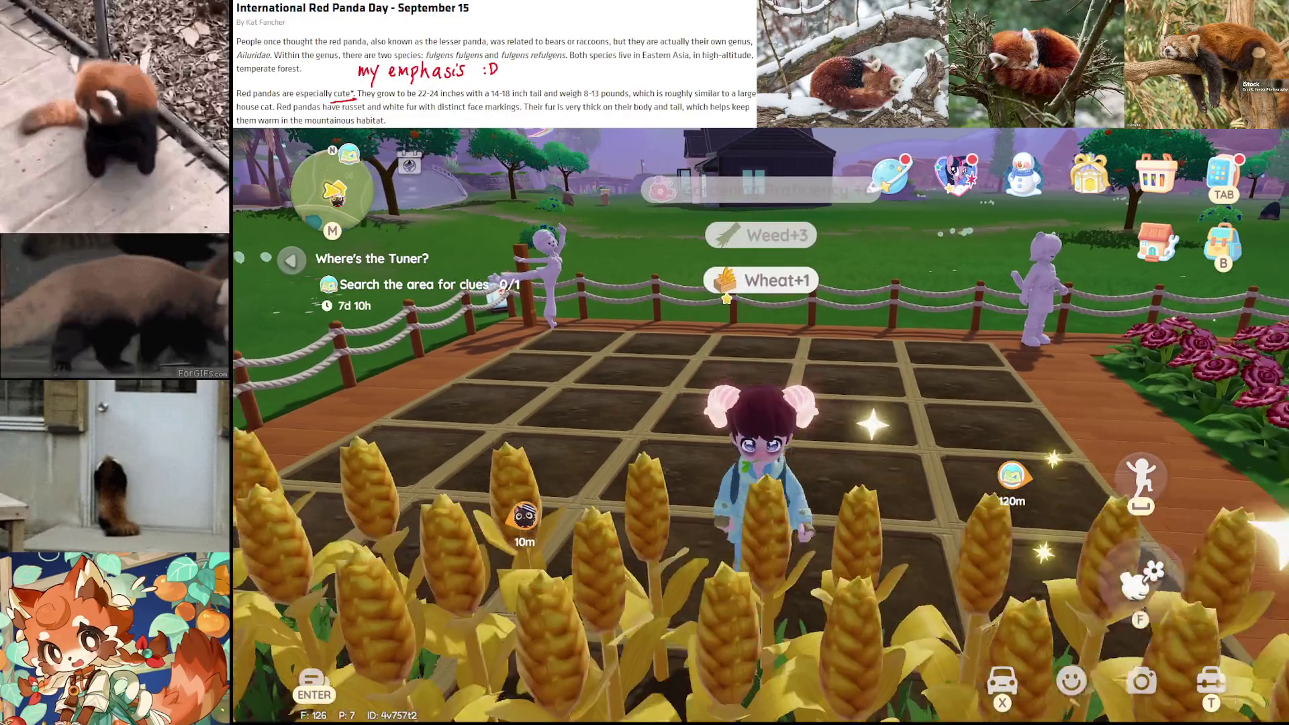
key("f")
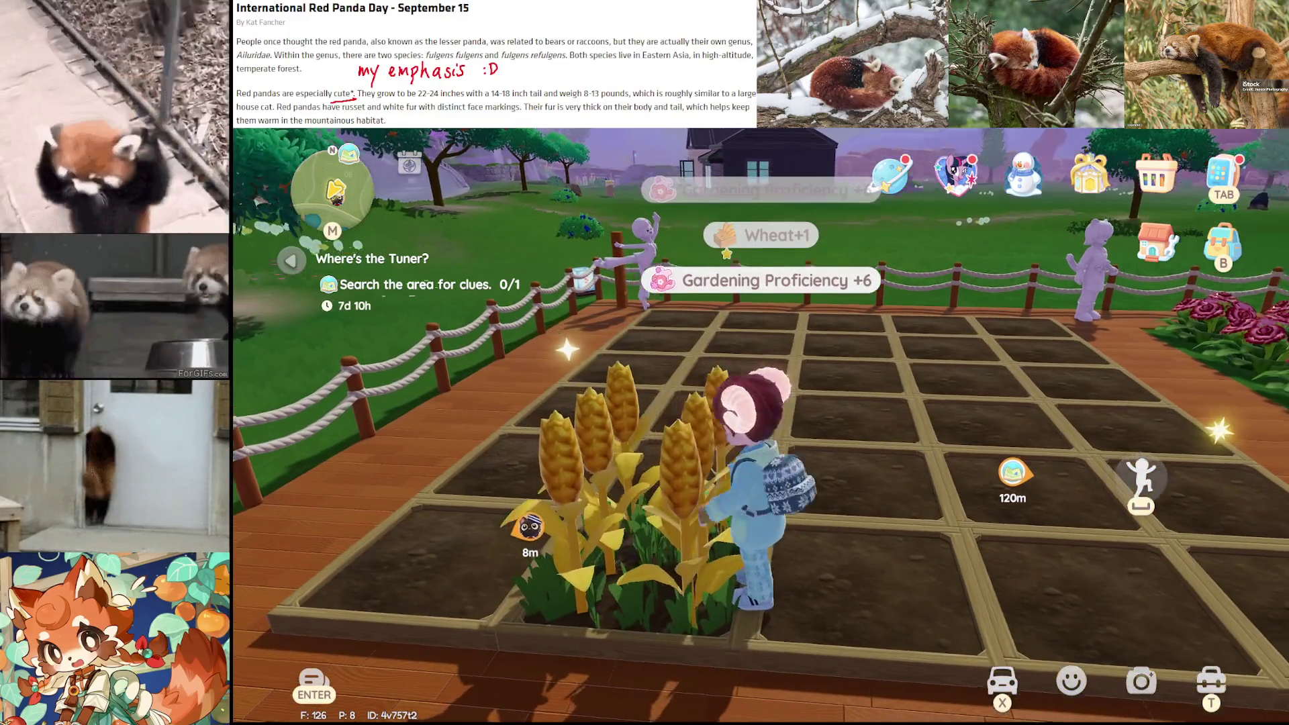
key("f")
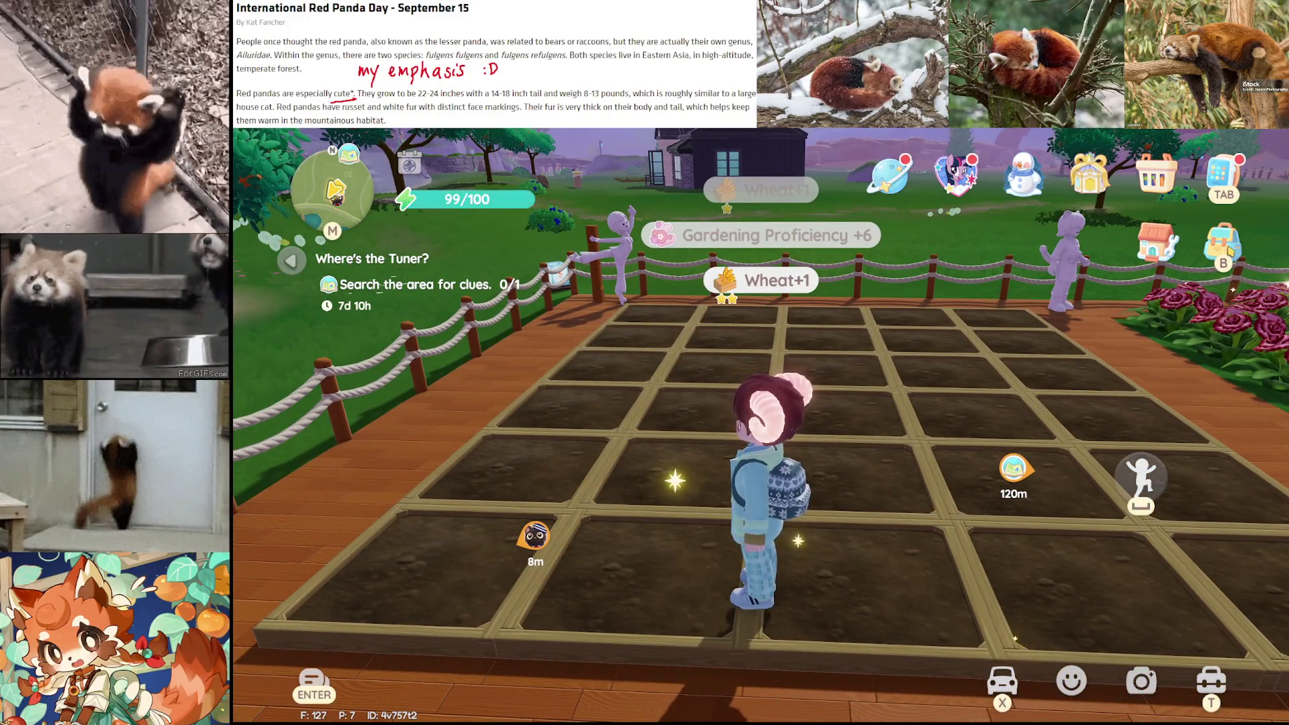
left_click(1230, 251)
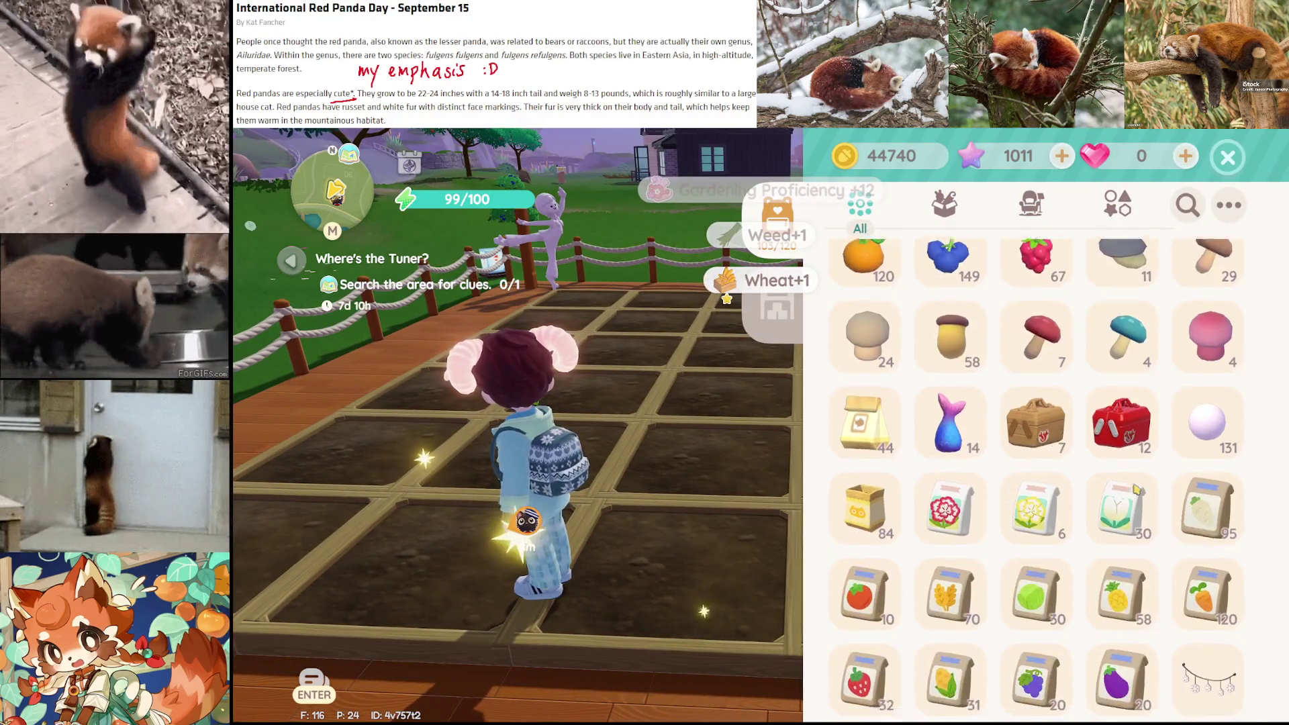
Take the carrot seeds from the inventory and plant them across the empty plots, weeding along the way
scroll(1140, 488, "down", 2)
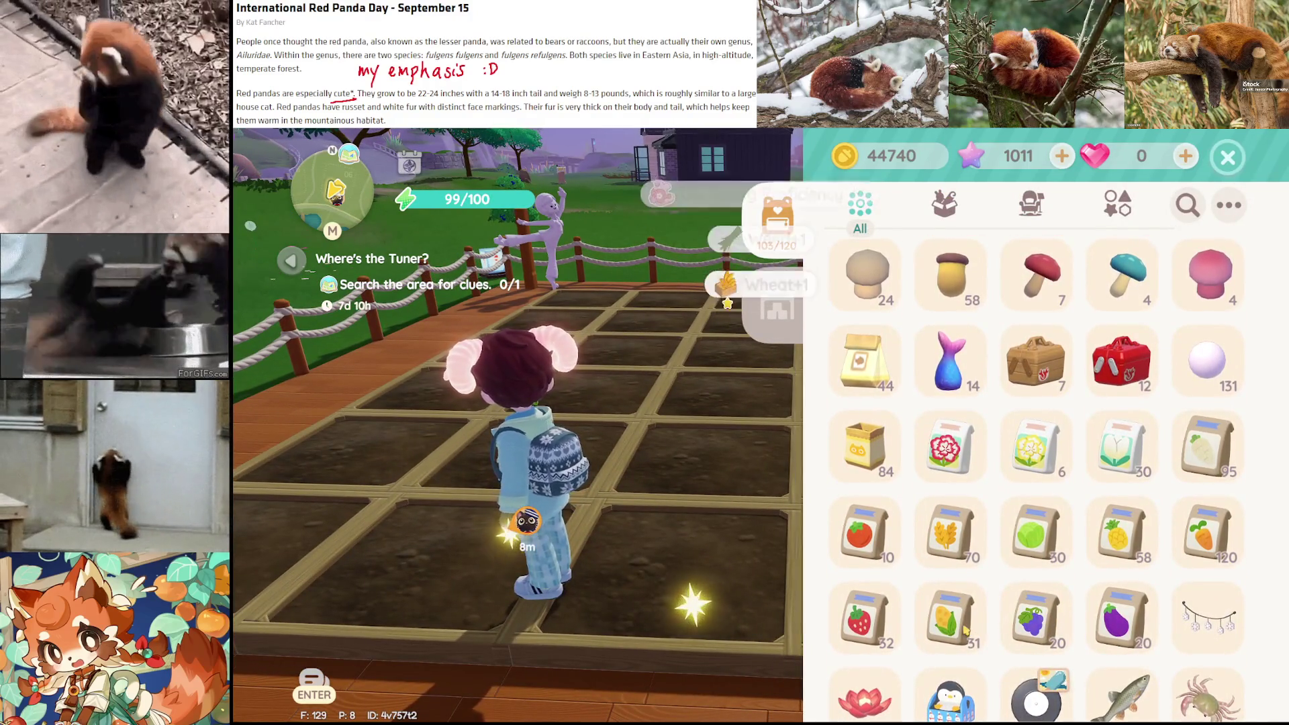
left_click(1205, 537)
left_click(1108, 526)
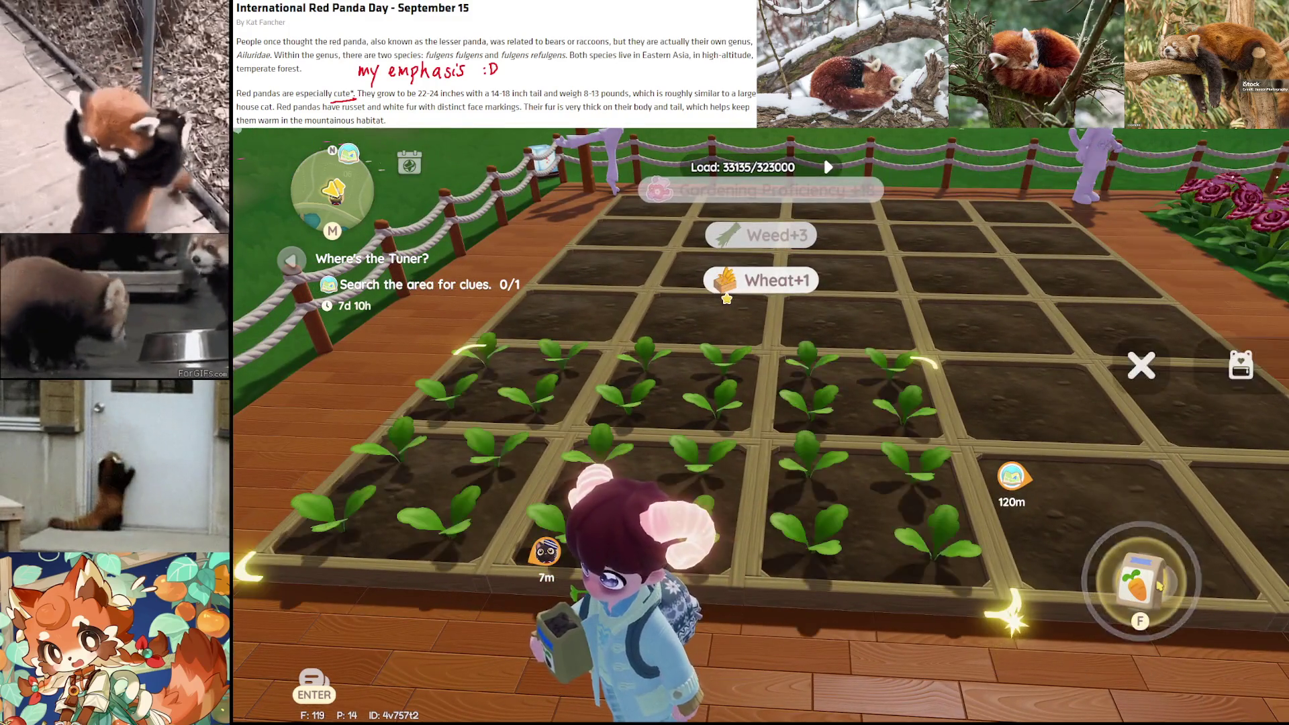
left_click(1159, 586)
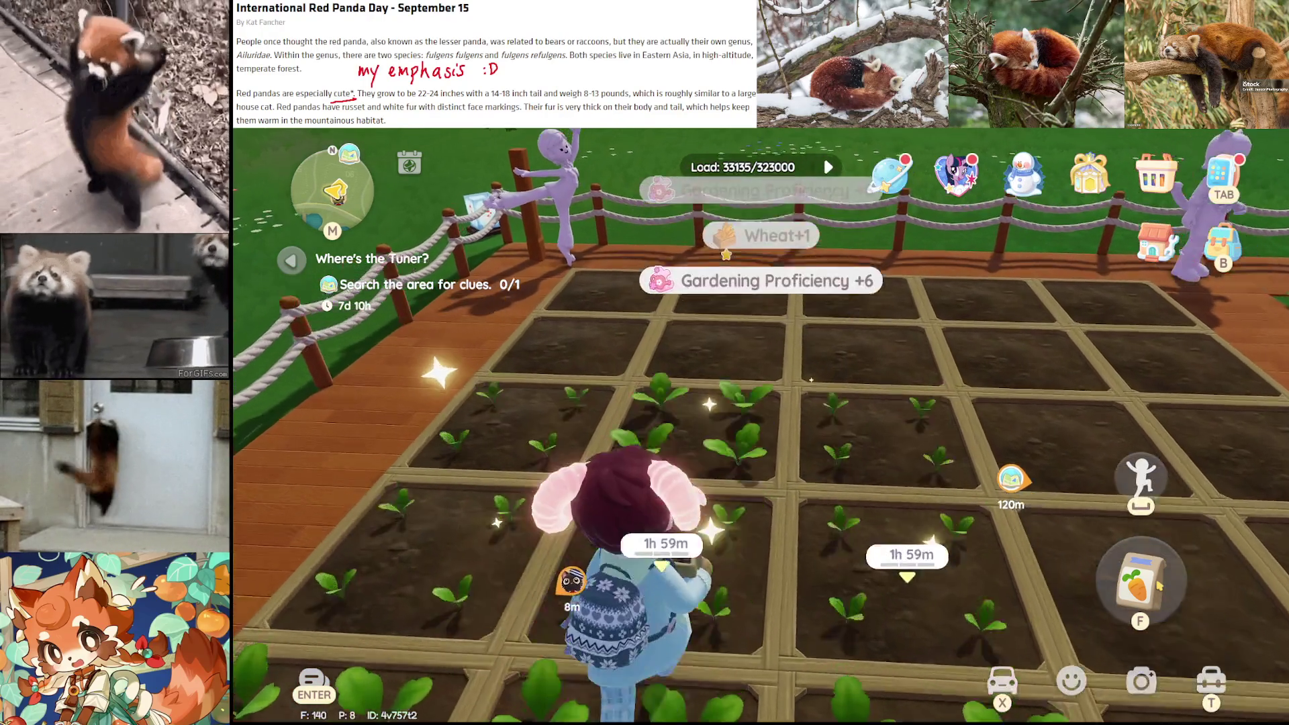
left_click(1159, 586)
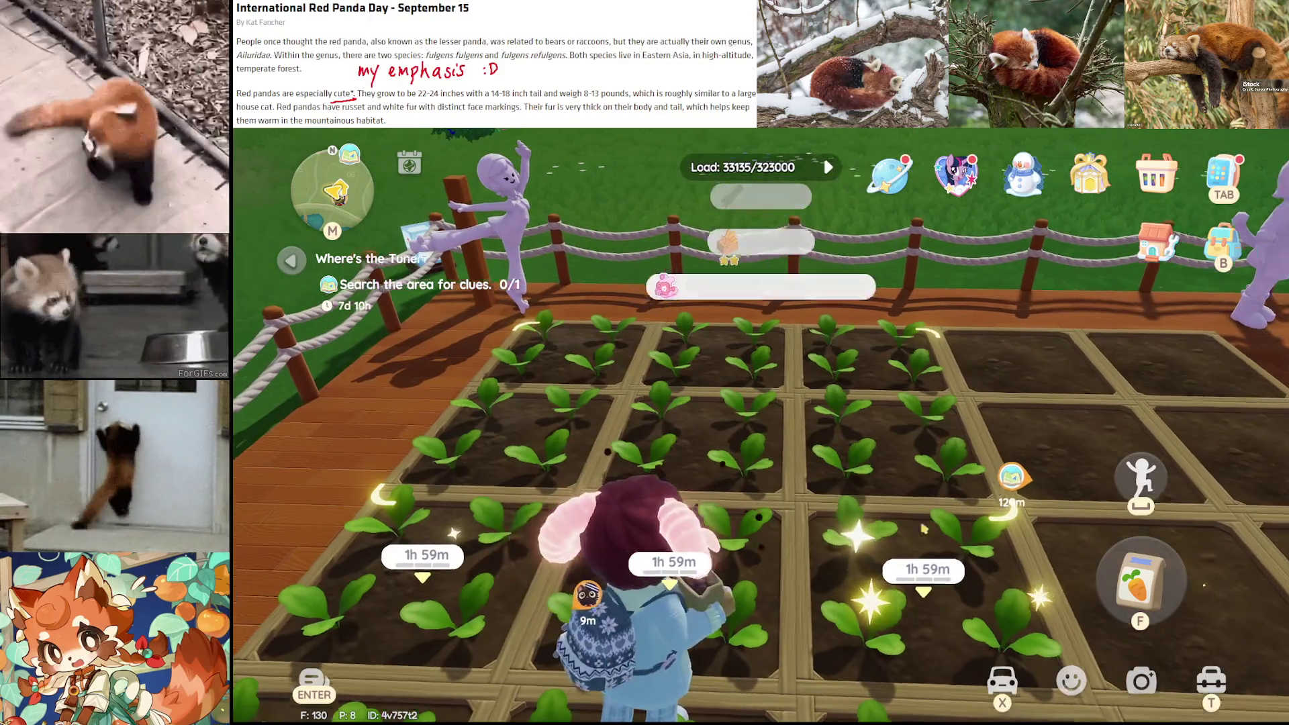
key("w")
key("f")
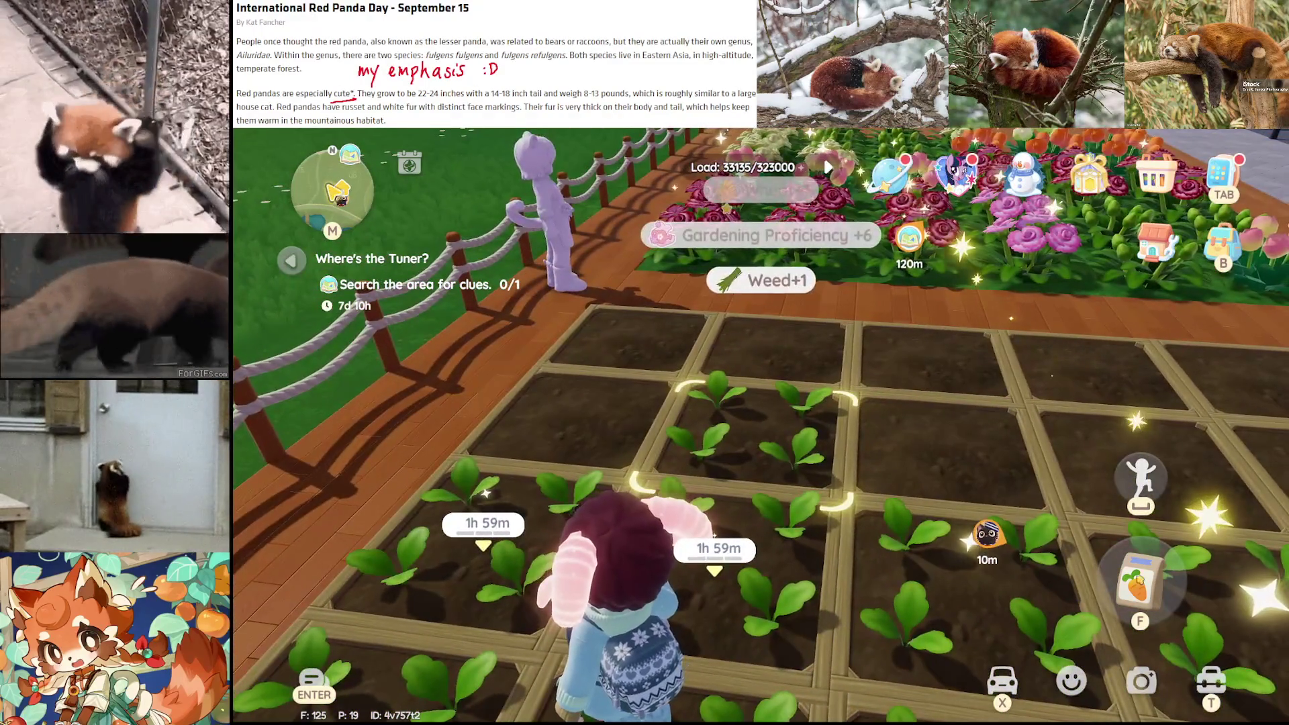
key("f")
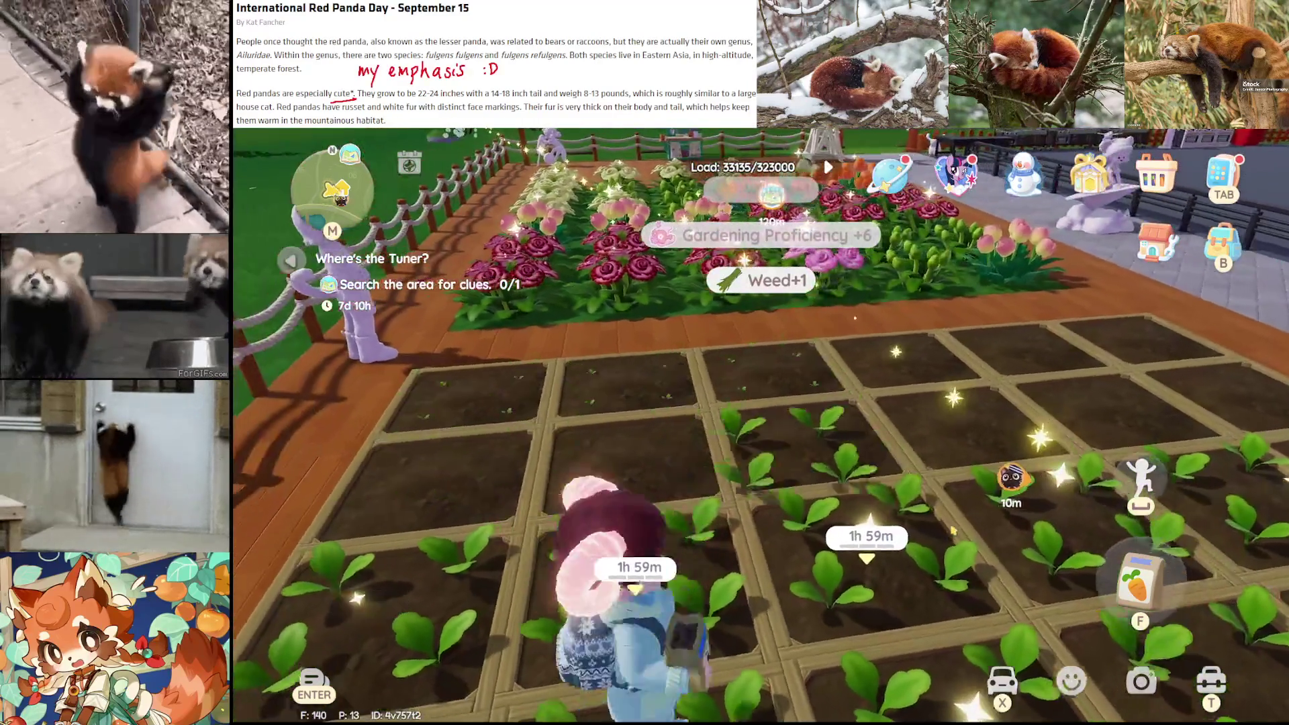
key("f")
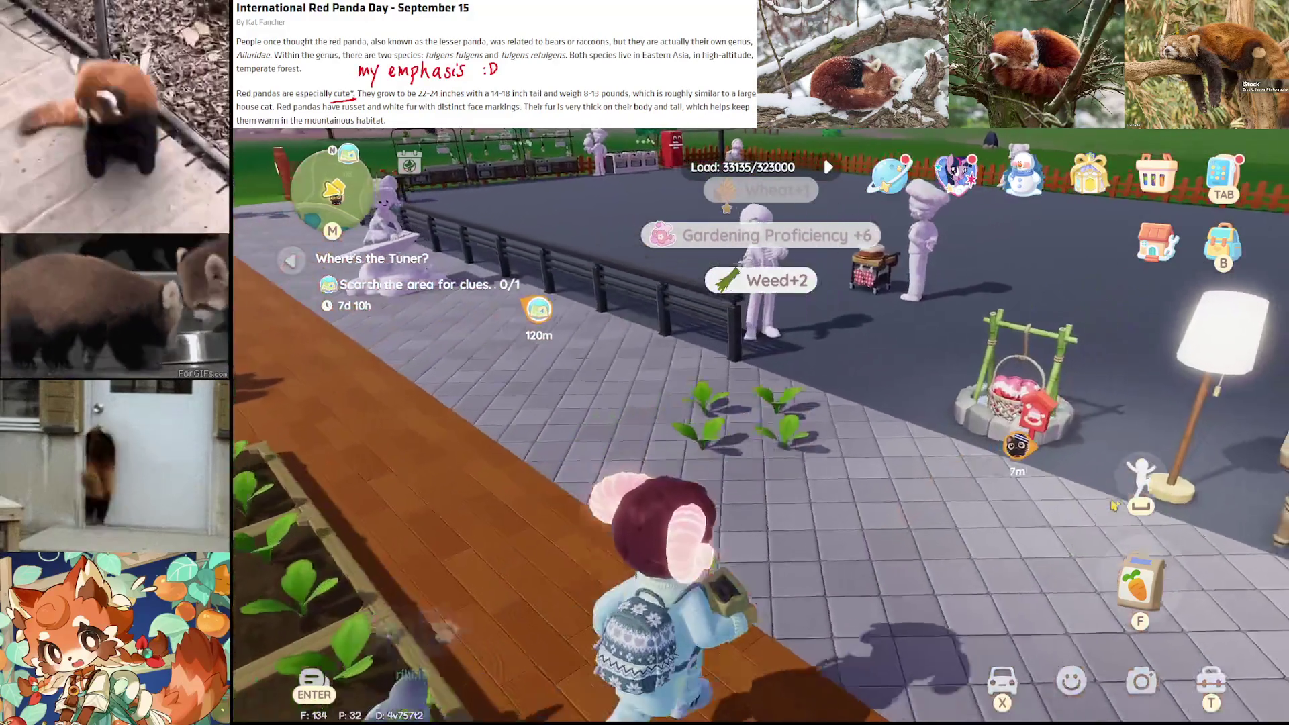
key("f")
key("f")
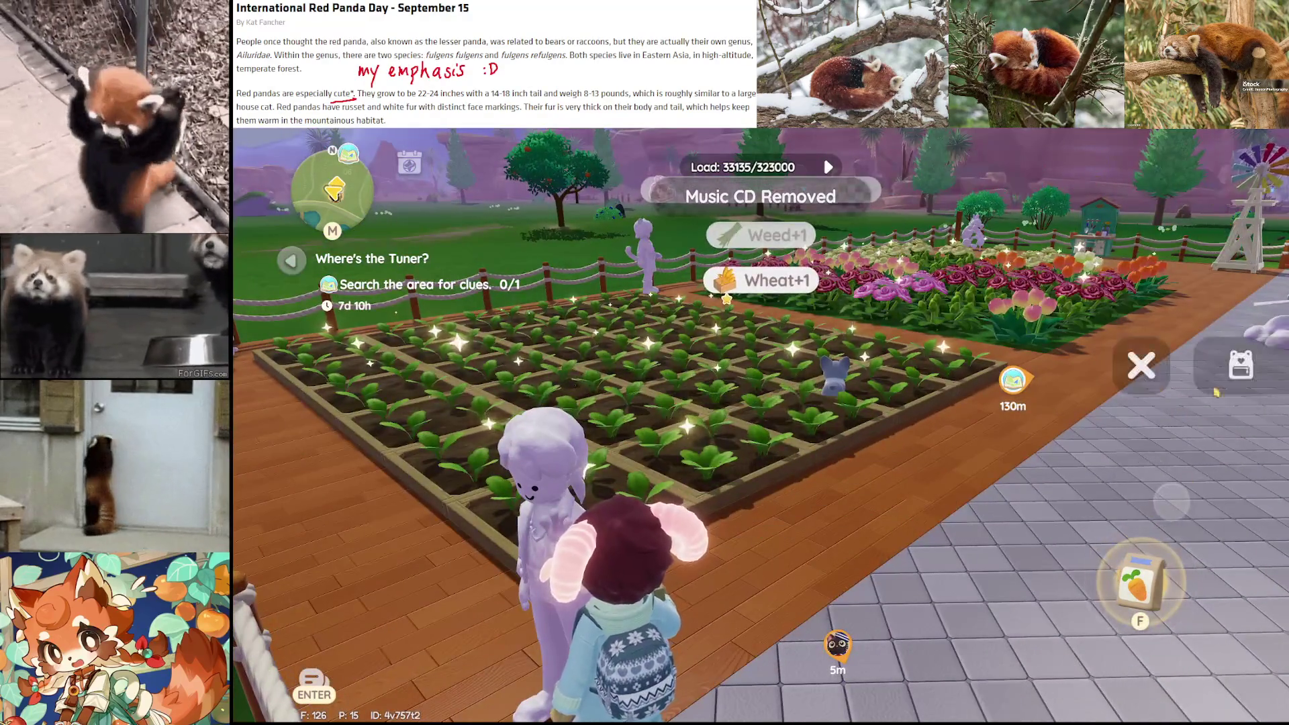
Plant the last plot, then walk through the flower beds checking each flower's Mature Time
key("f")
key("w")
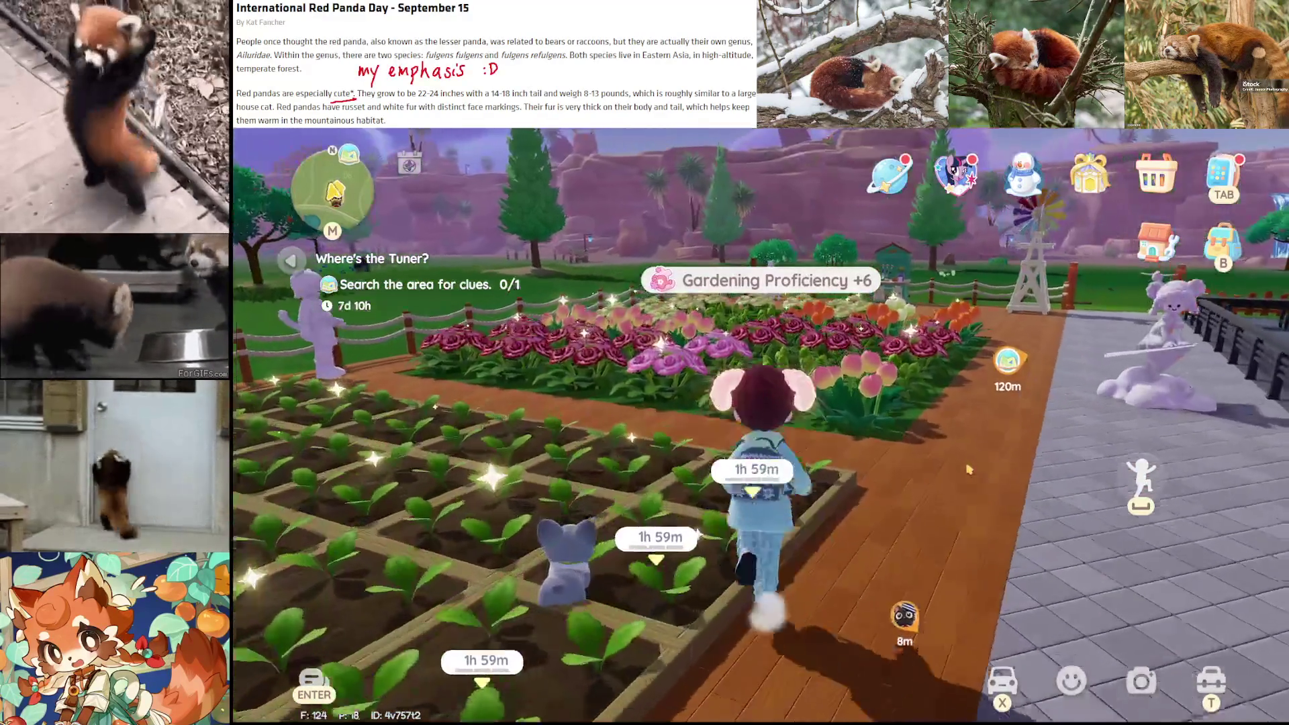
key("w")
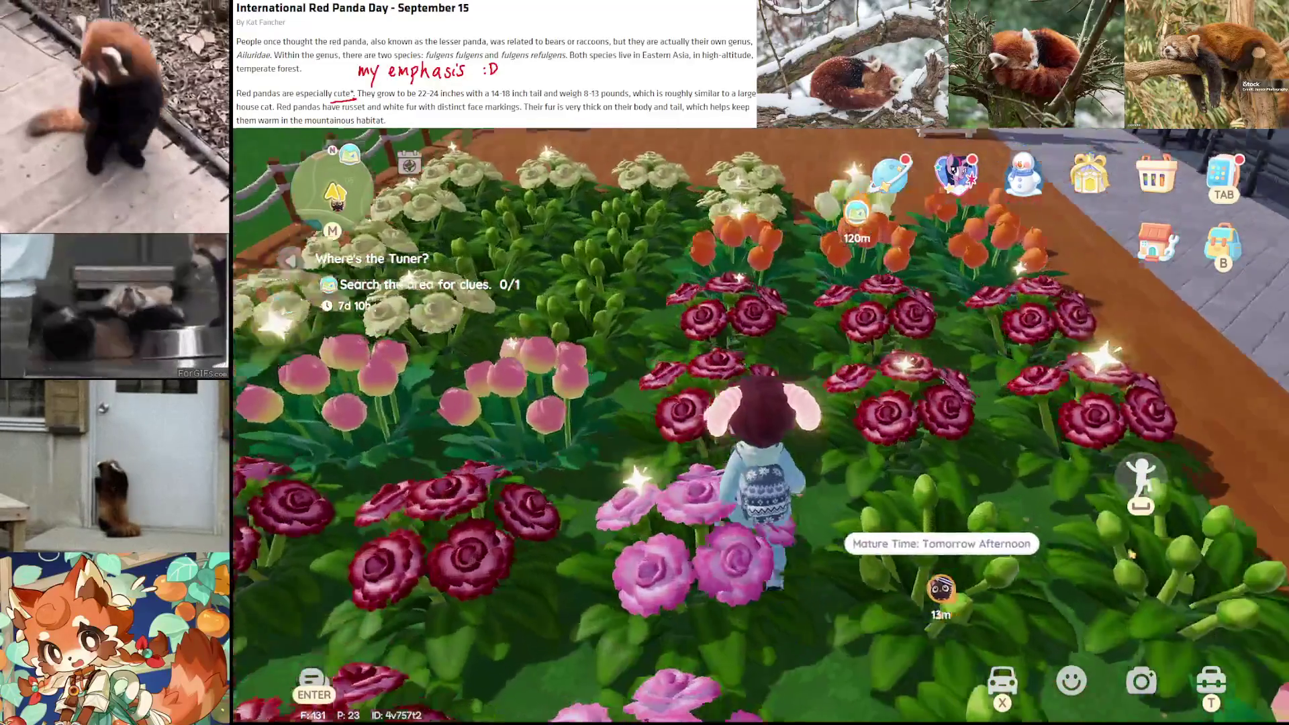
key("w")
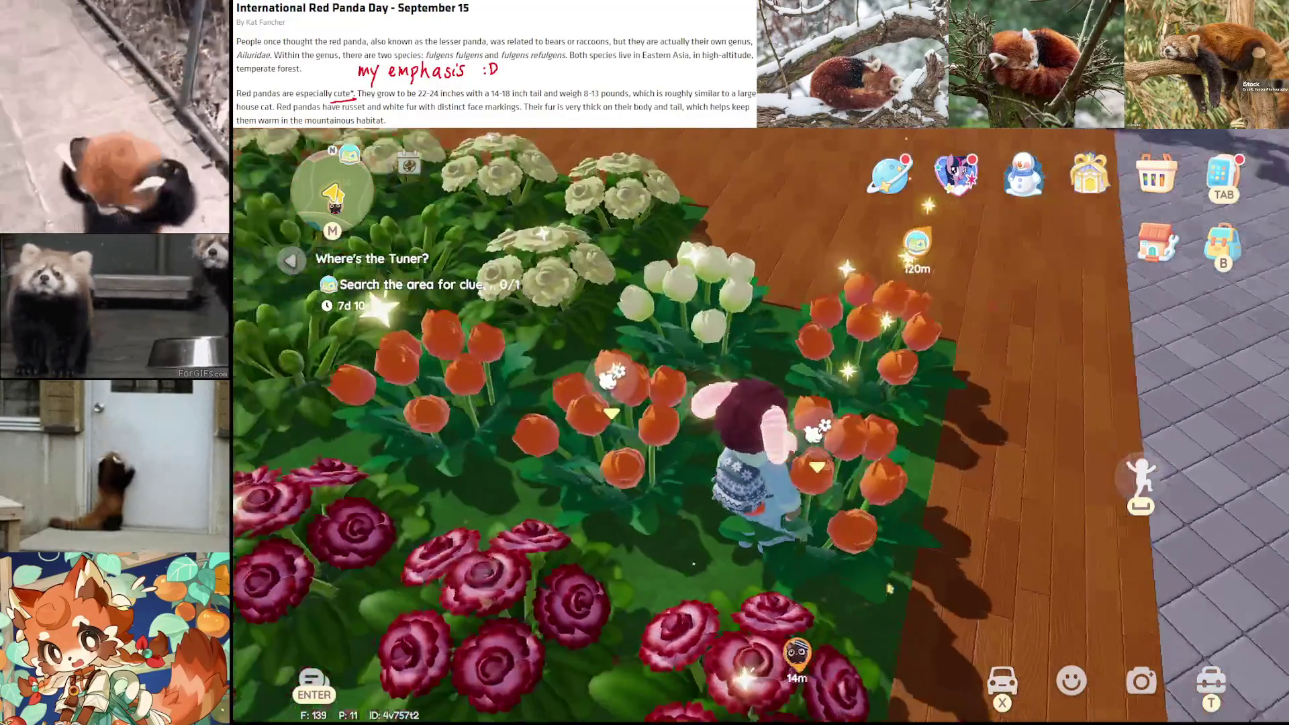
key("w")
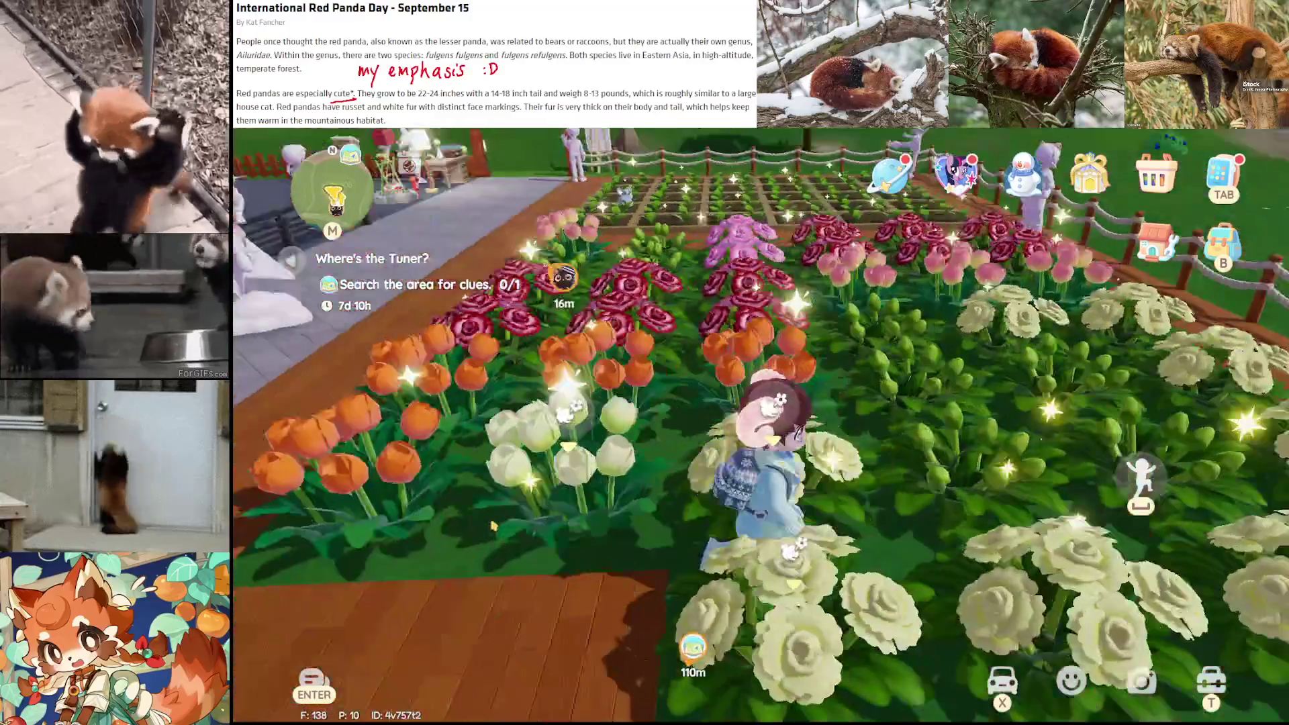
key("w")
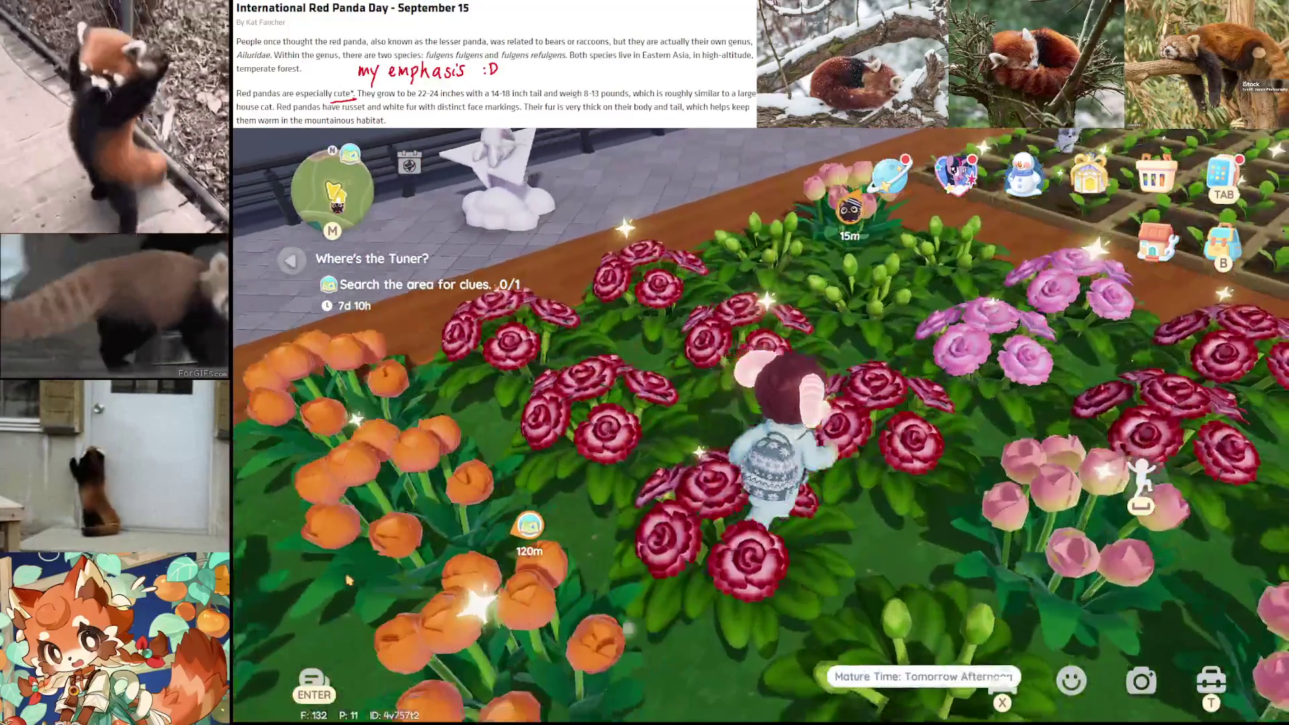
key("w")
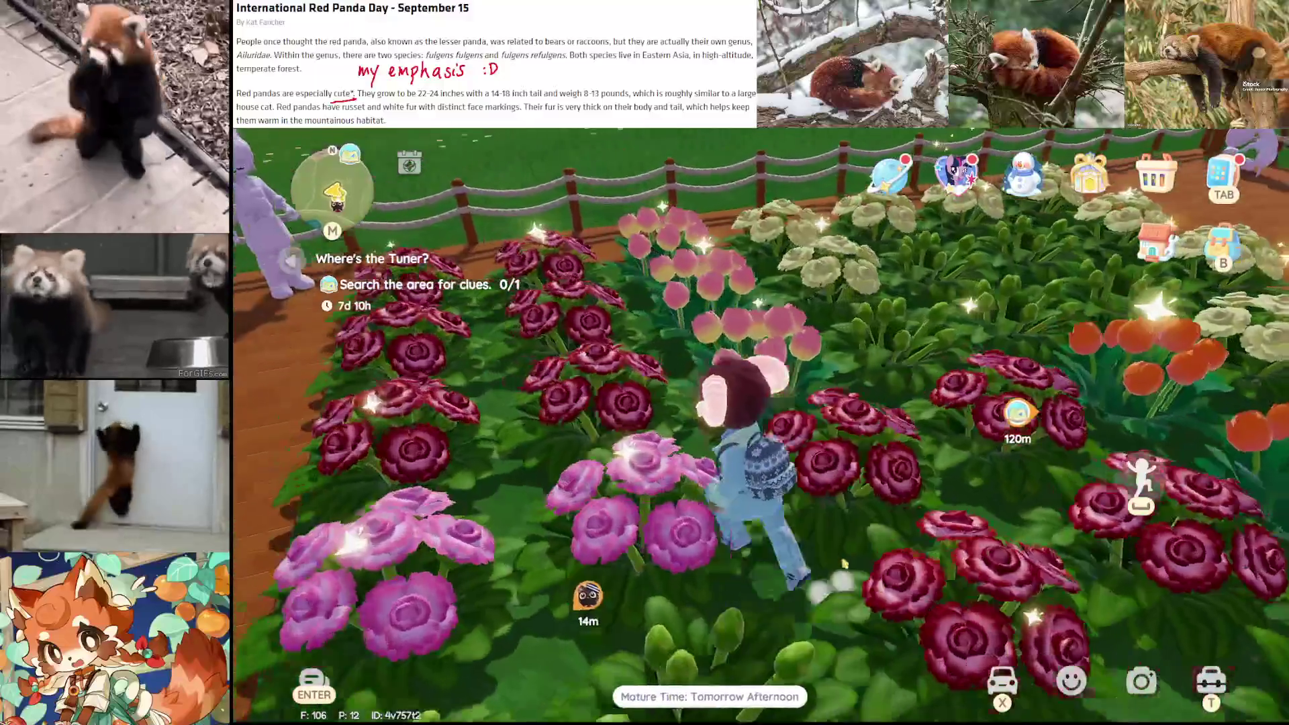
key("w")
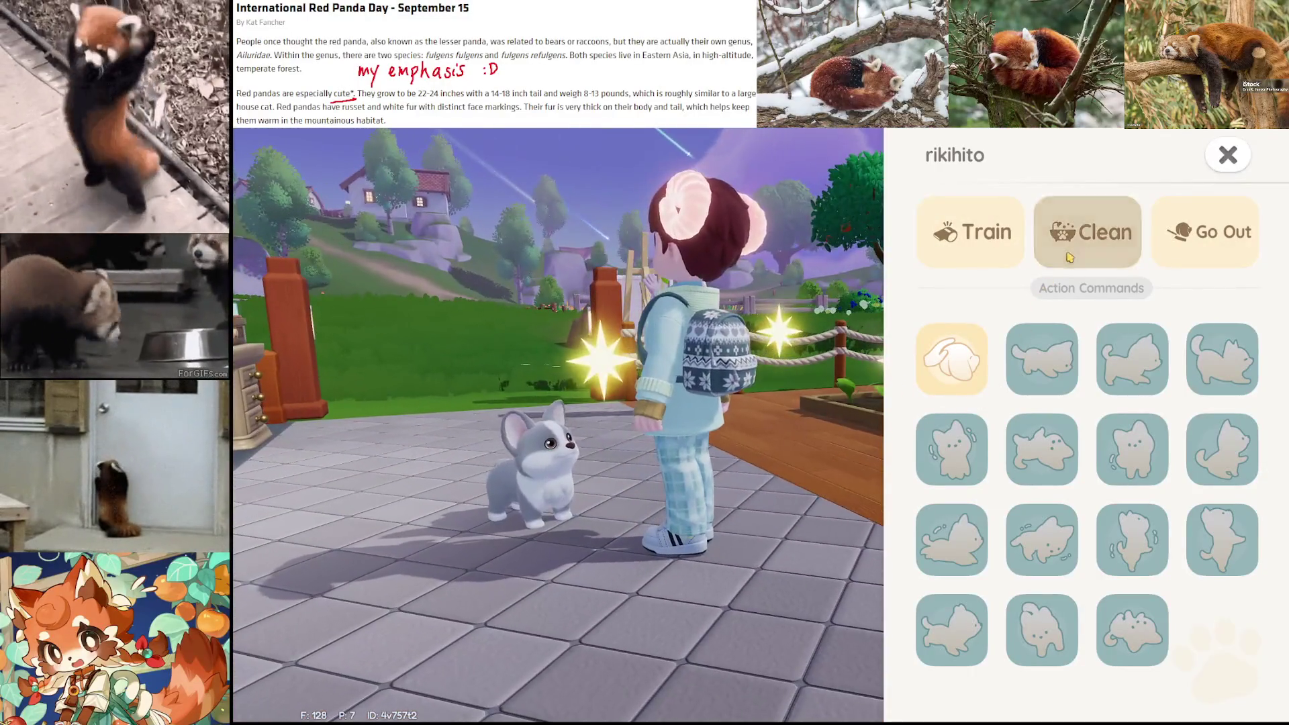
Choose Clean in the dog's care panel and start washing it
left_click(1087, 232)
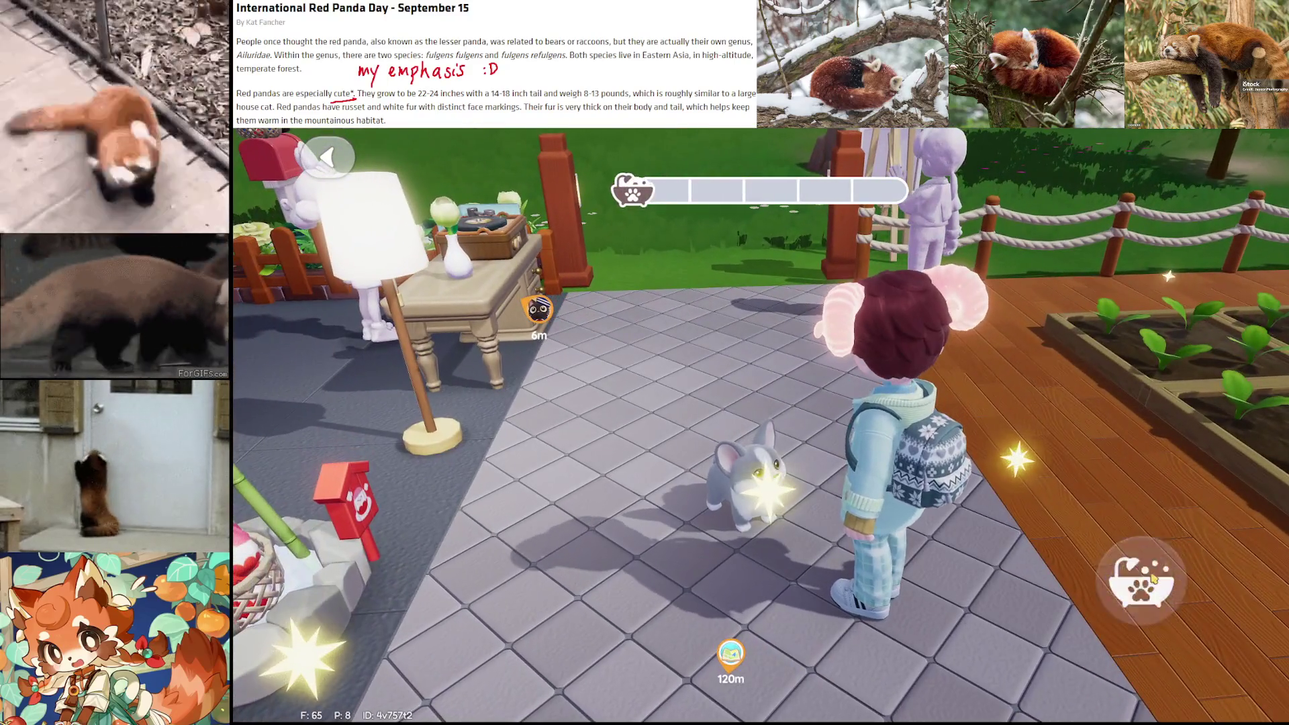
left_click(1150, 567)
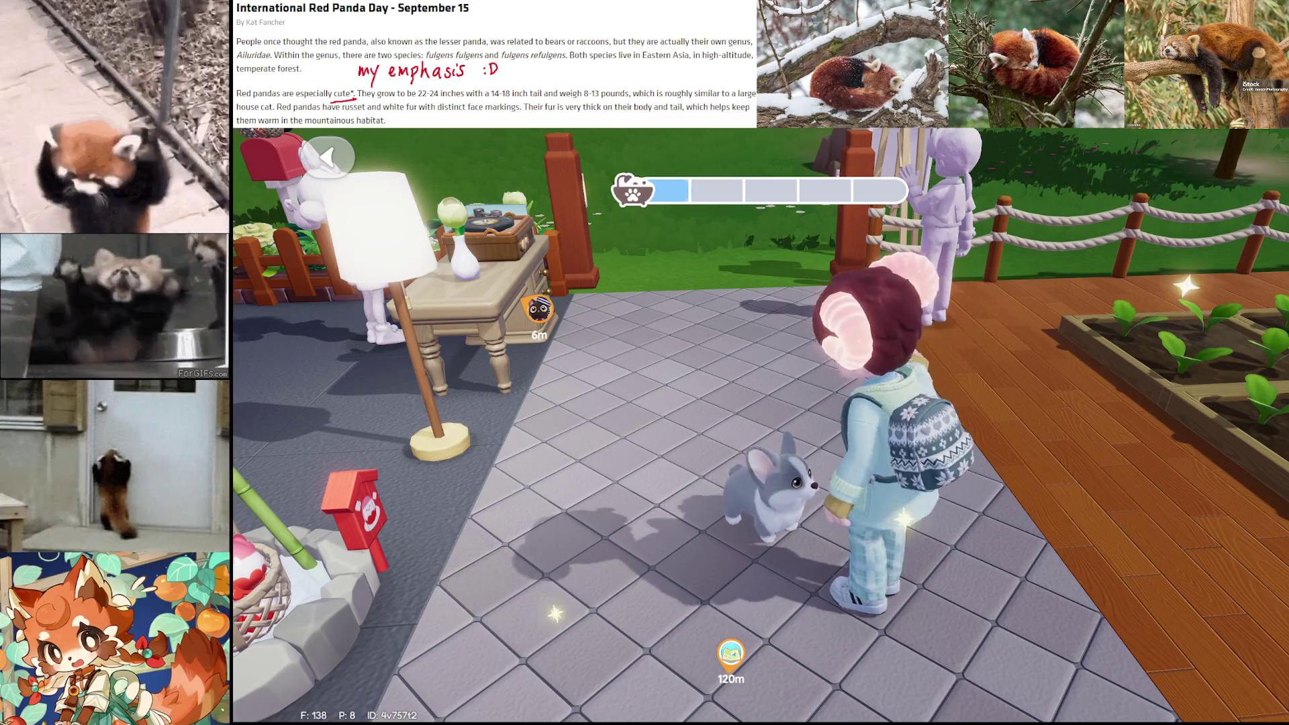
Keep spraying the dog with the washer until the bath session completes
key("f")
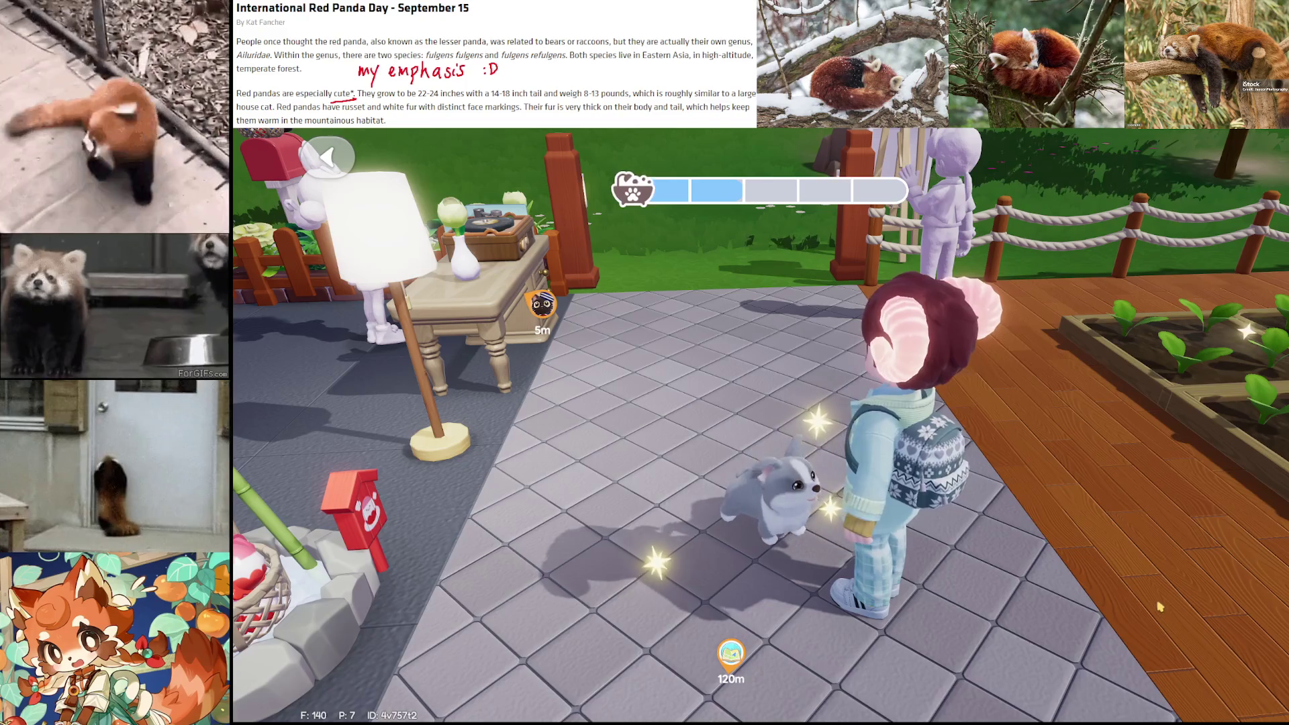
mouse_move(1160, 593)
left_mouse_down()
mouse_move(1109, 523)
mouse_move(1158, 618)
left_mouse_up()
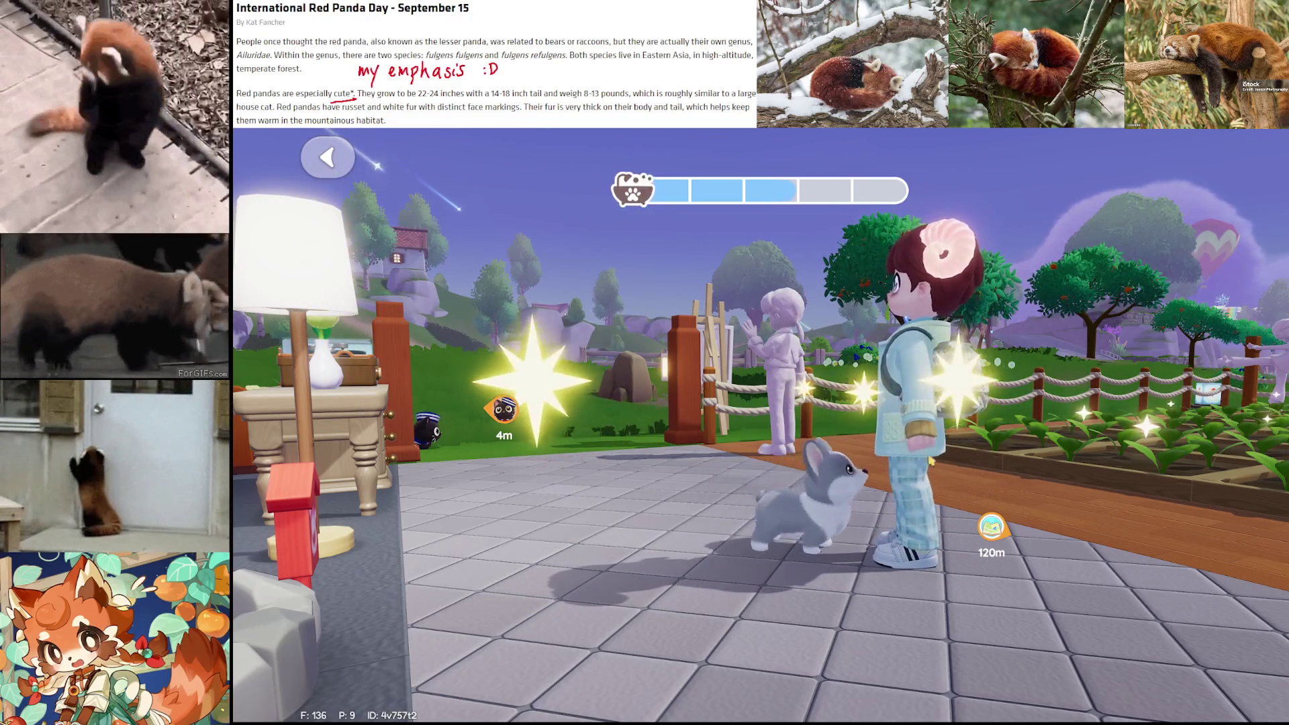
left_click_drag(910, 559, 1085, 570)
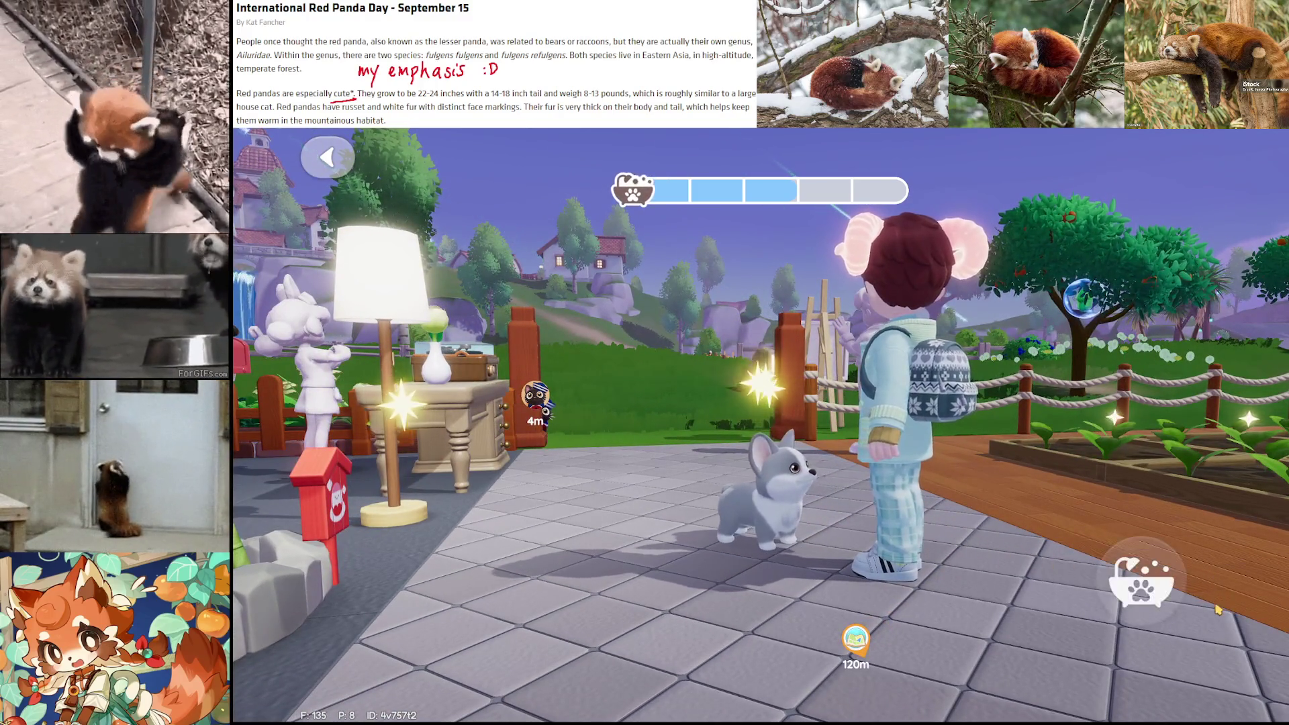
left_click(1172, 593)
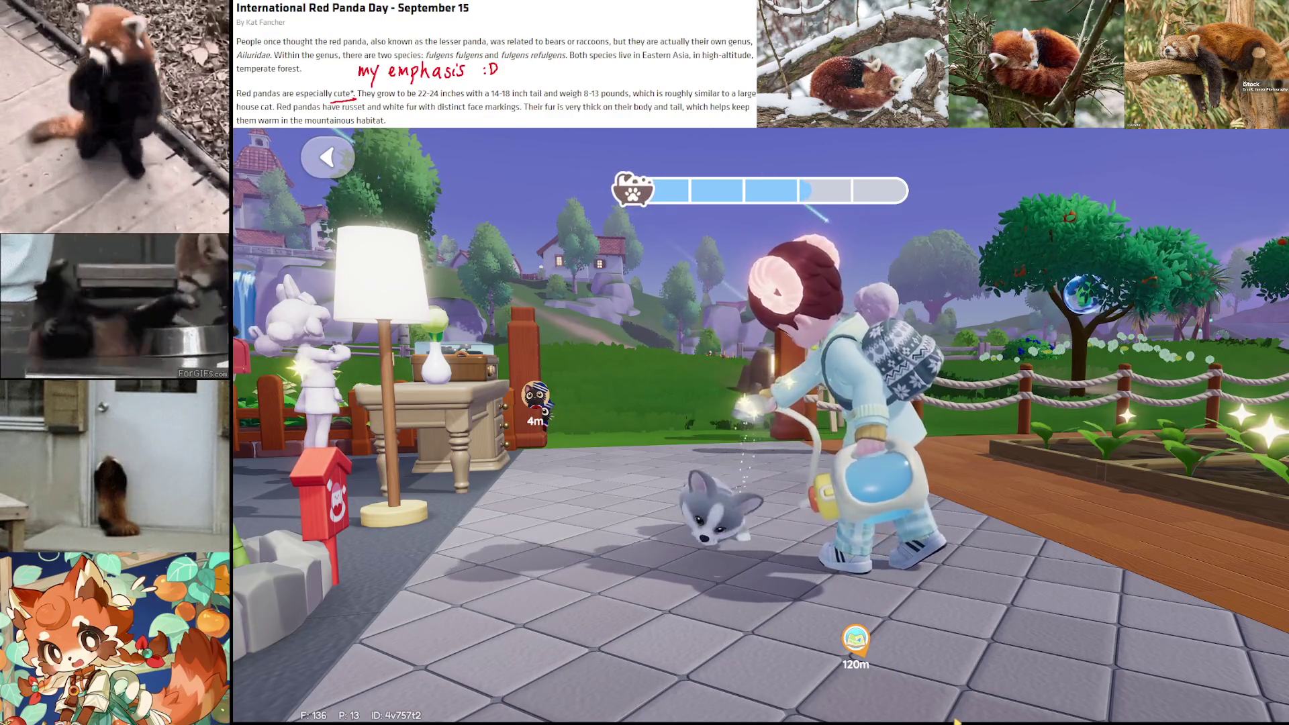
key("super")
key("super")
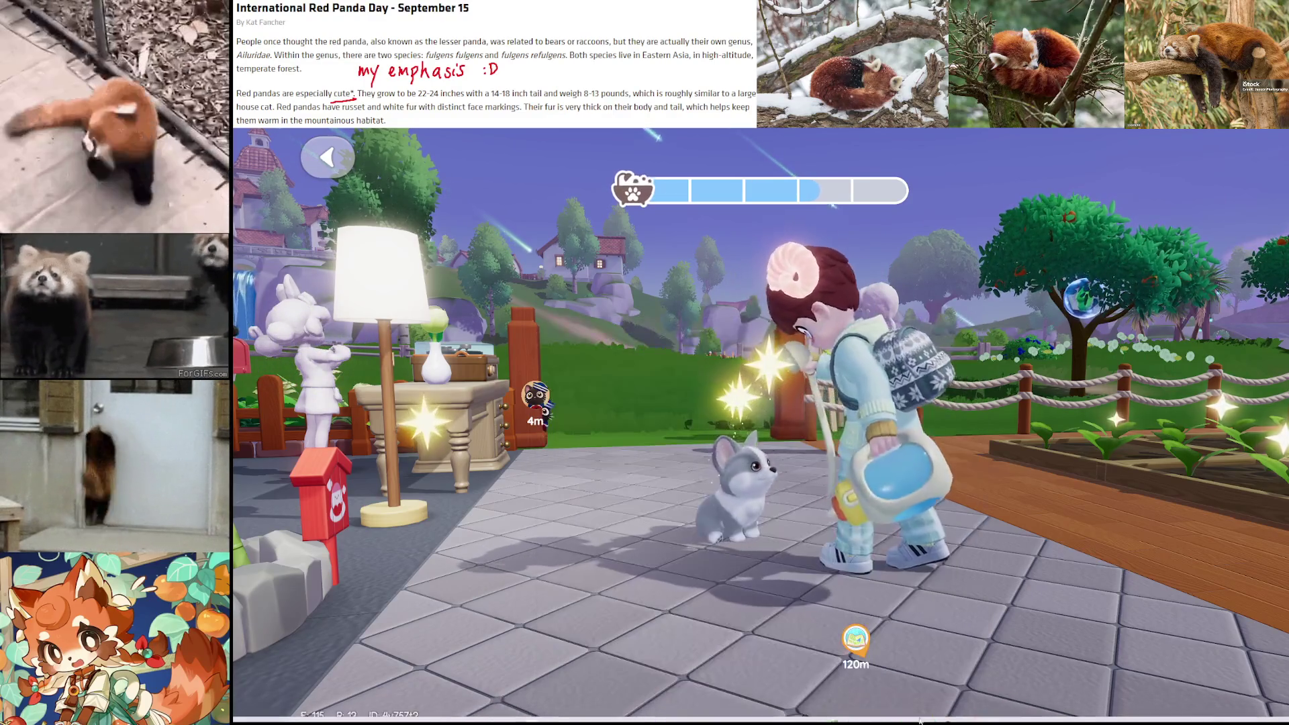
key("super")
left_click(830, 711)
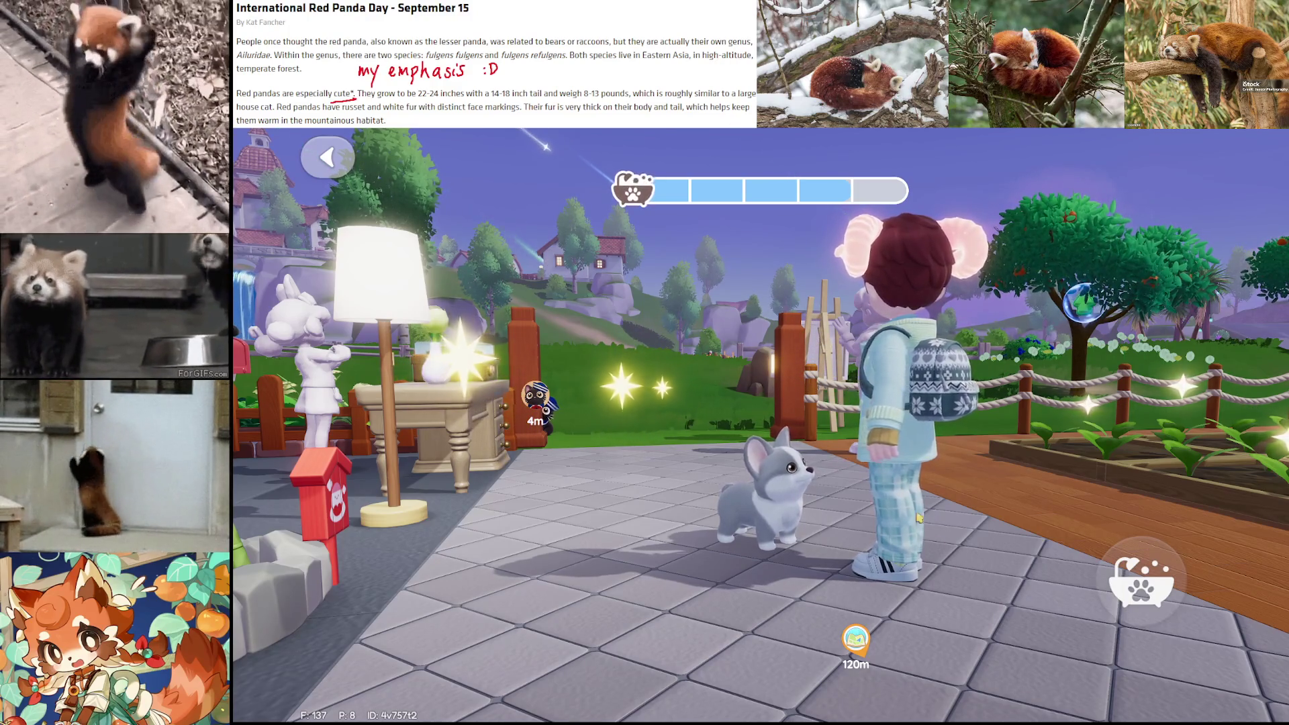
left_click(1130, 598)
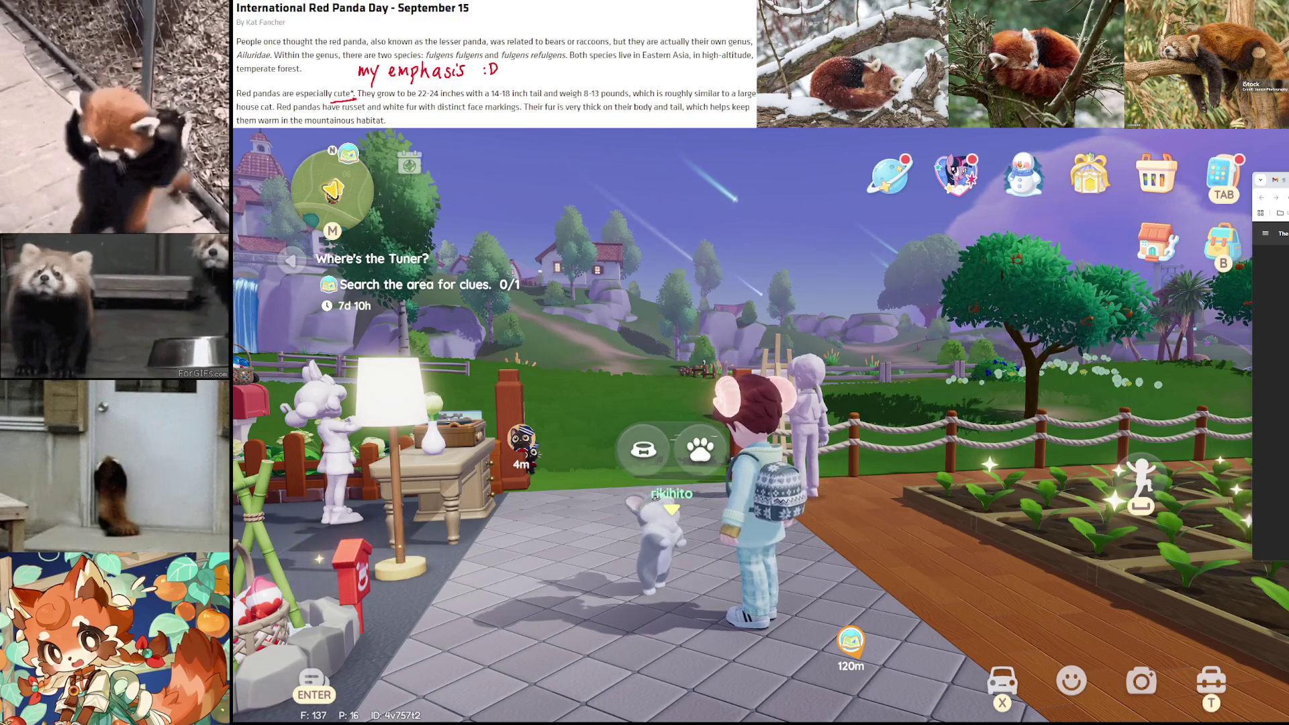
Walk past the fence to the black cat and open its Play, Clean and Go Out options
left_click_drag(800, 391, 638, 391)
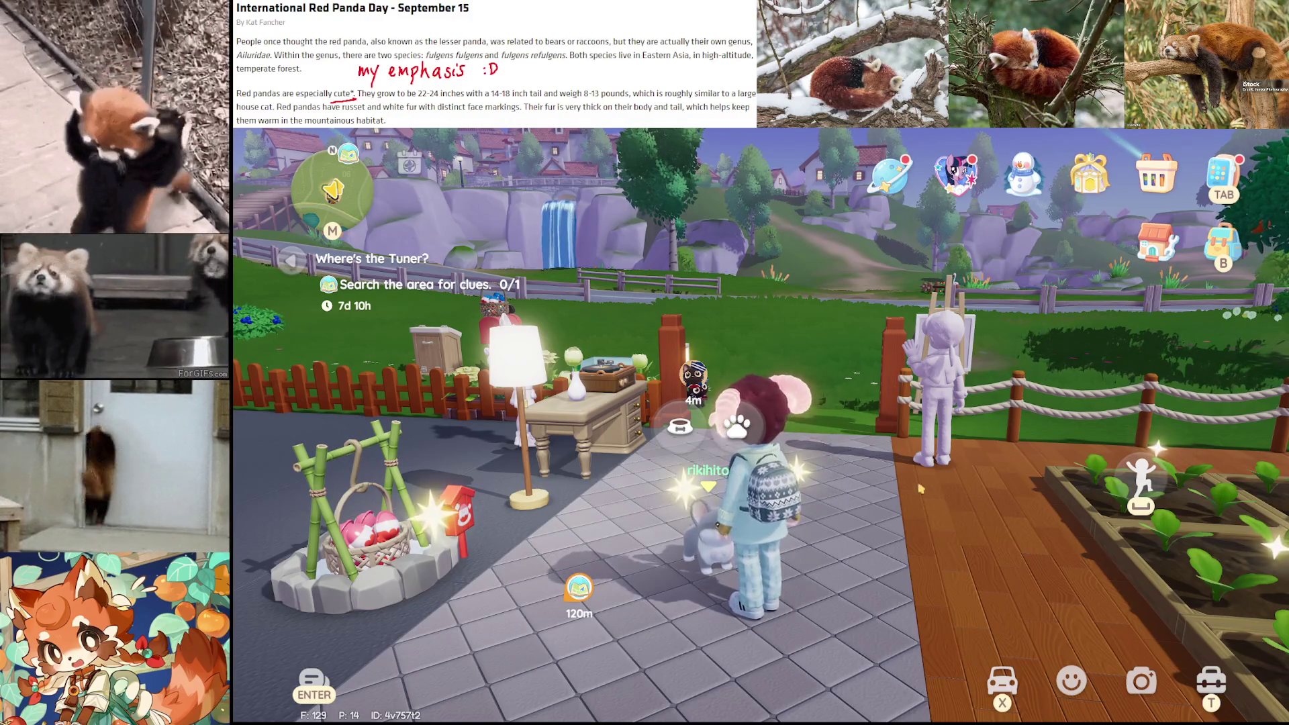
key("w")
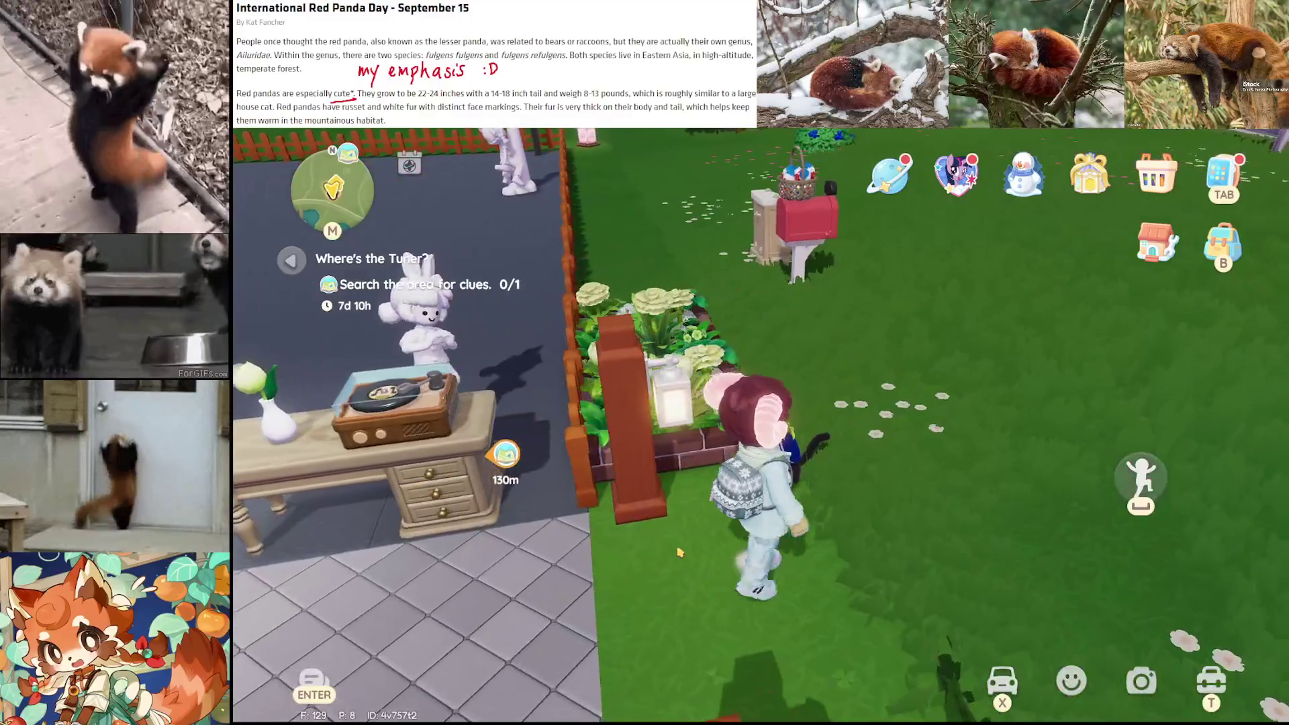
left_click(803, 365)
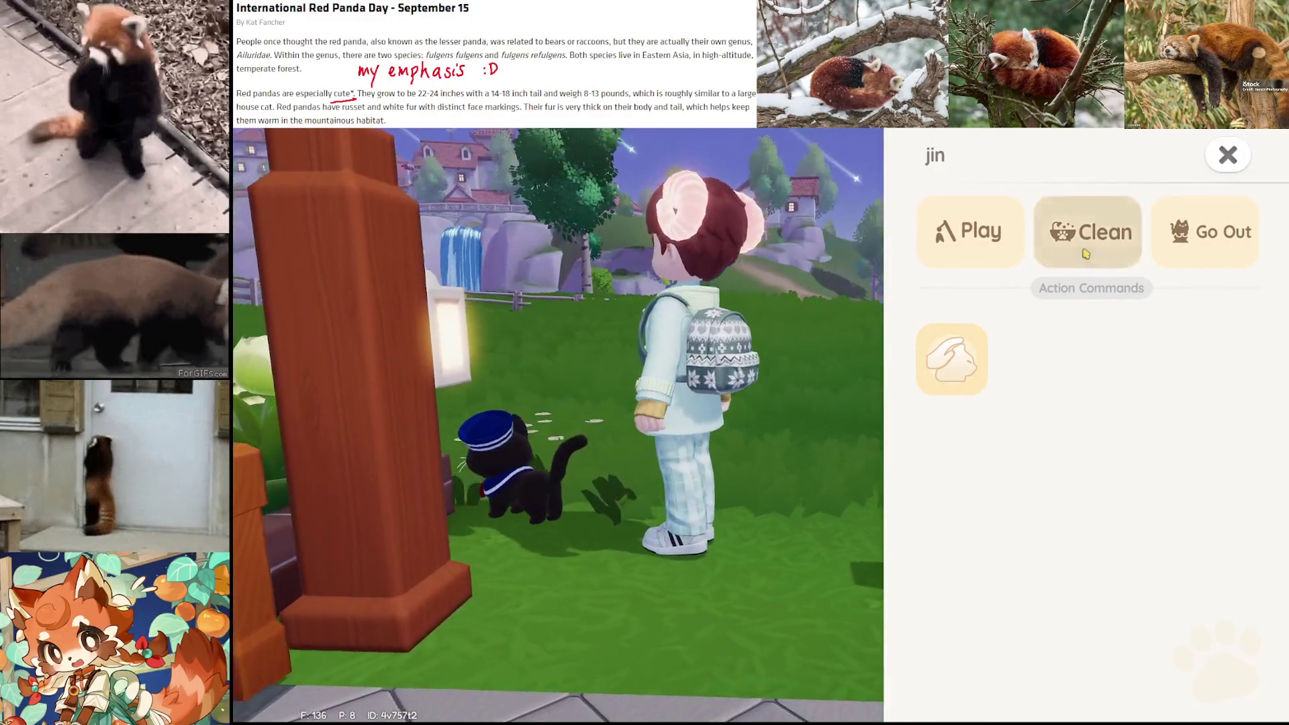